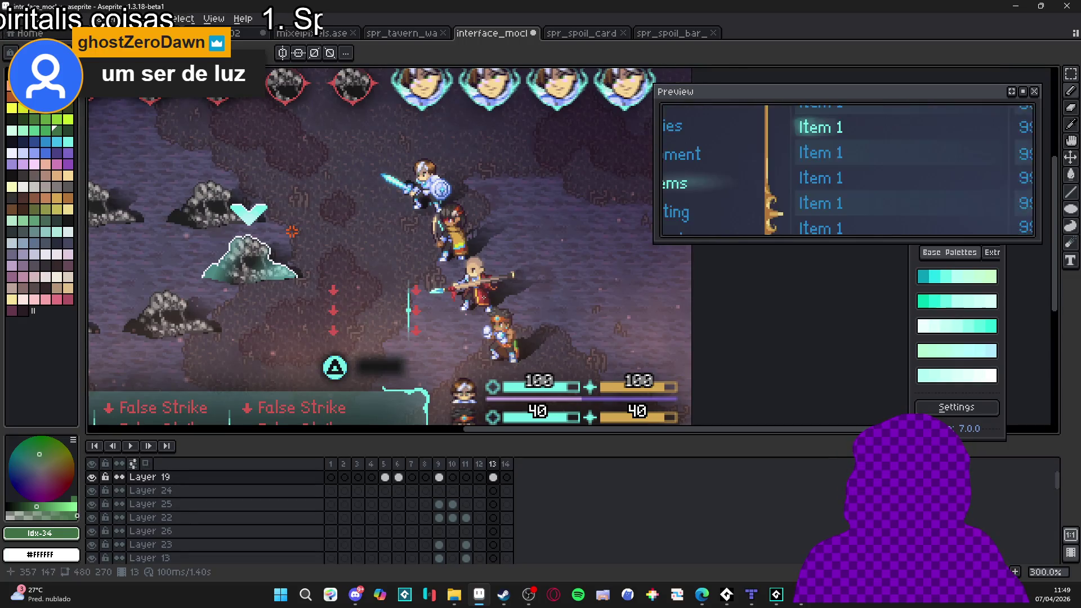
Switch to the mixelpixels.ase tileset sprite and close its Preview panel
key(ctrl+Tab)
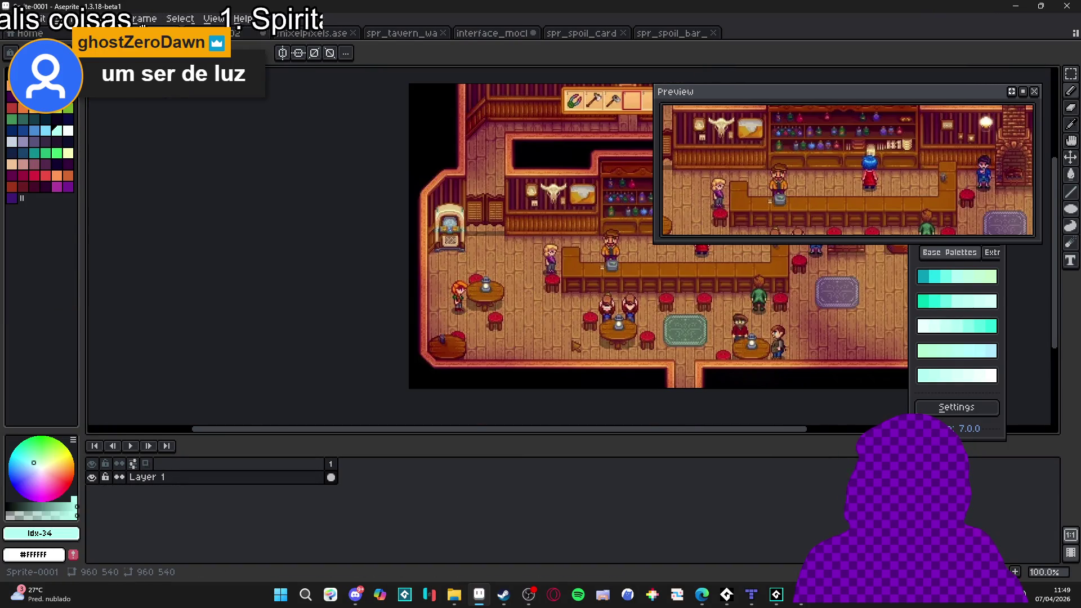
key(ctrl+shift+Tab)
click(325, 37)
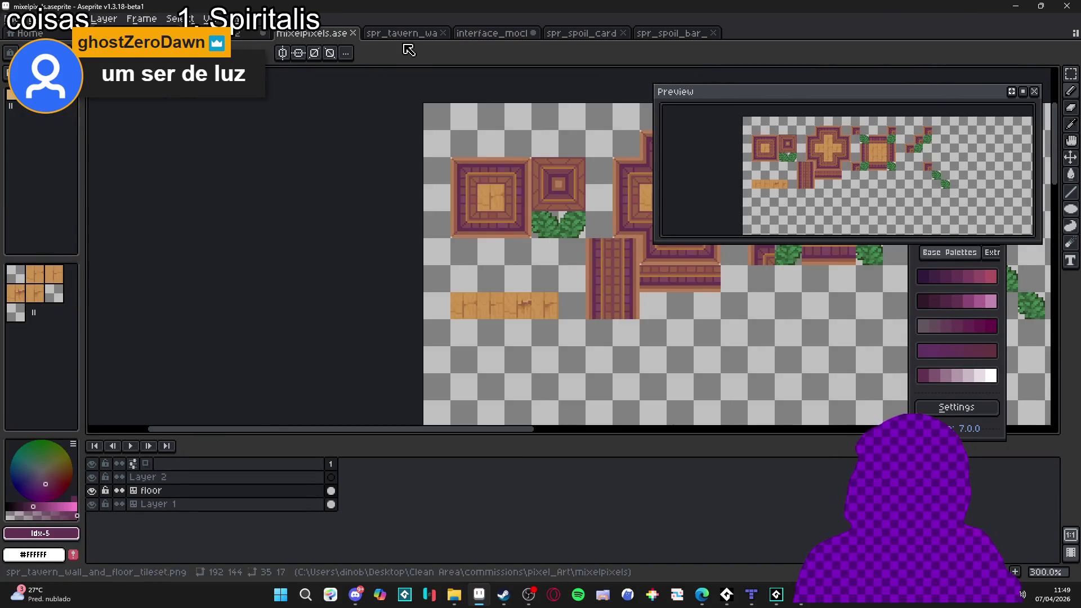
click(1033, 90)
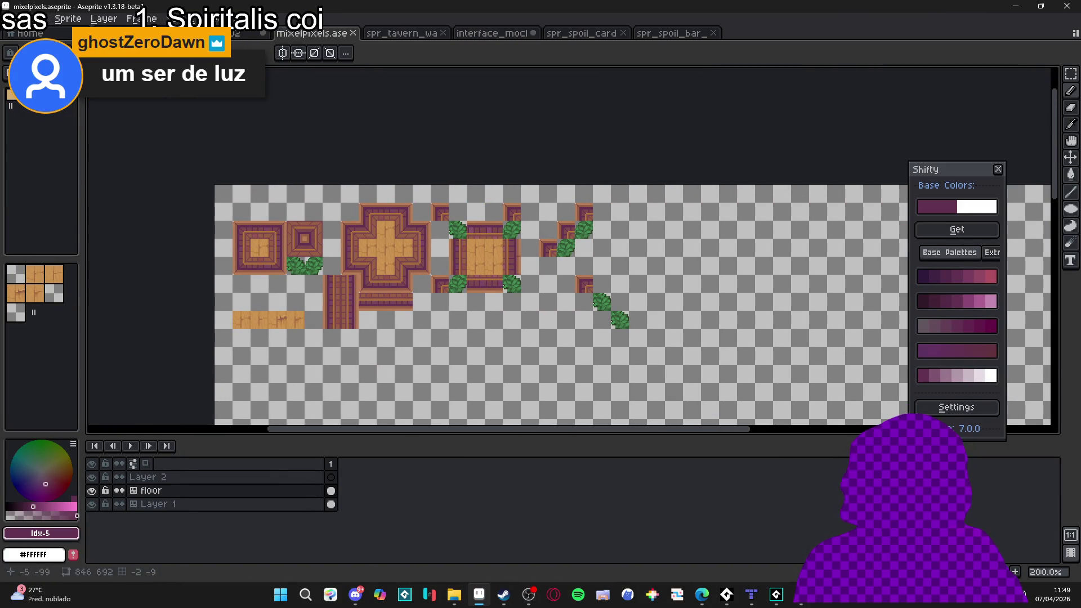
Bring the spoils folder's File Explorer window forward and maximize it
mouse_move(461, 605)
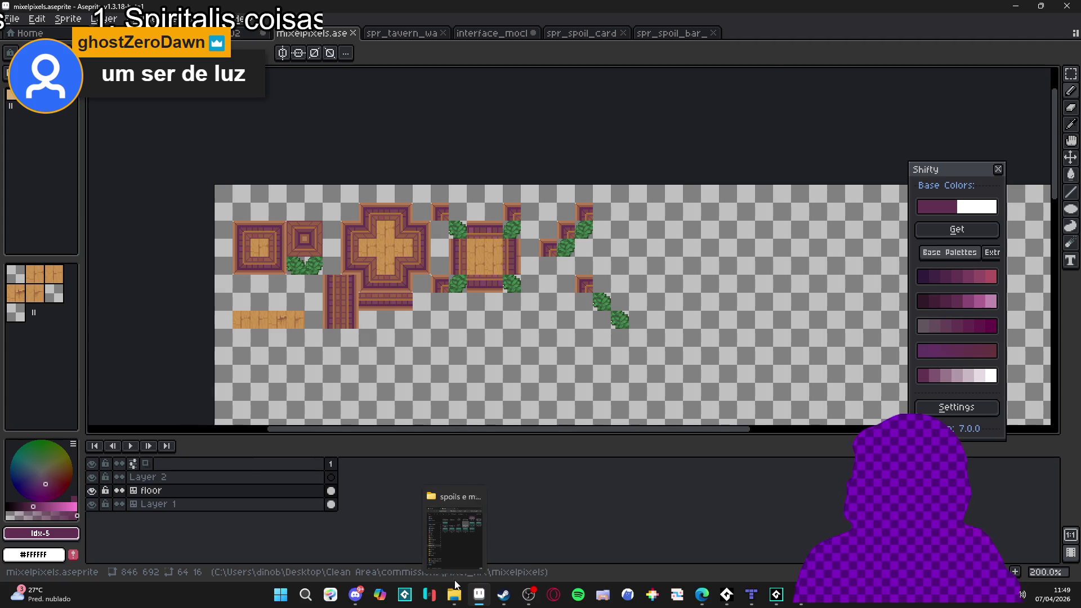
click(454, 540)
click(715, 8)
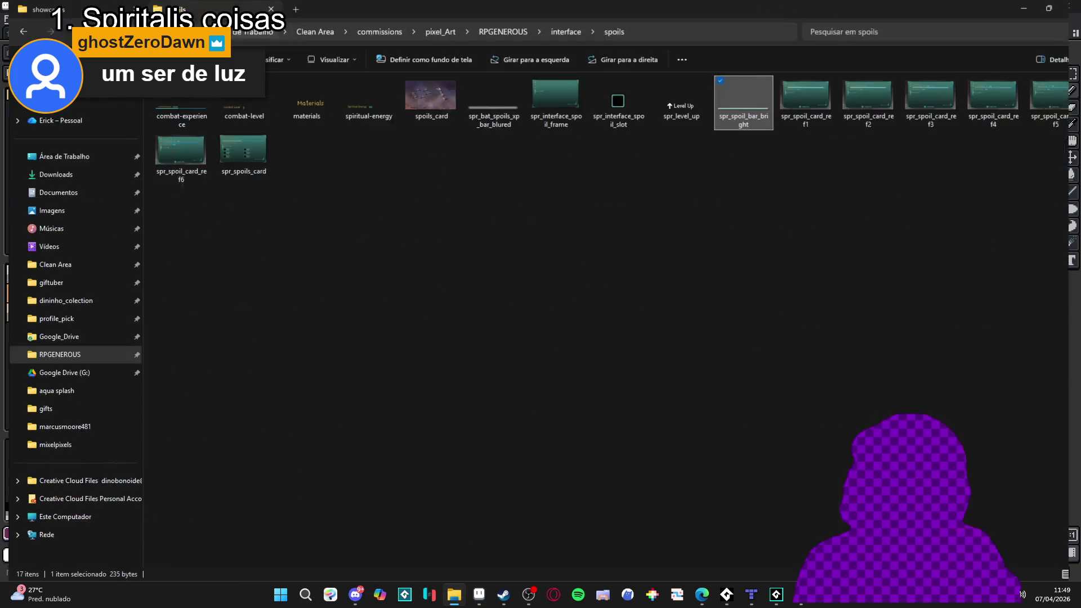
In a new Explorer tab, open RPGENEROUS, peek into interface › character_pose, then return
key(ctrl+t)
click(90, 353)
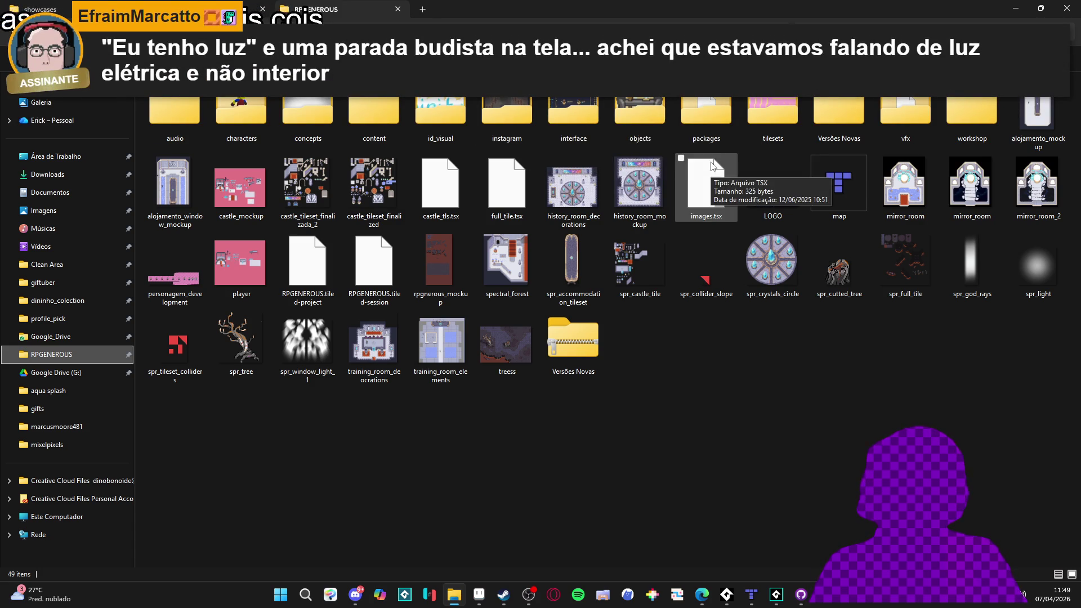
double_click(573, 112)
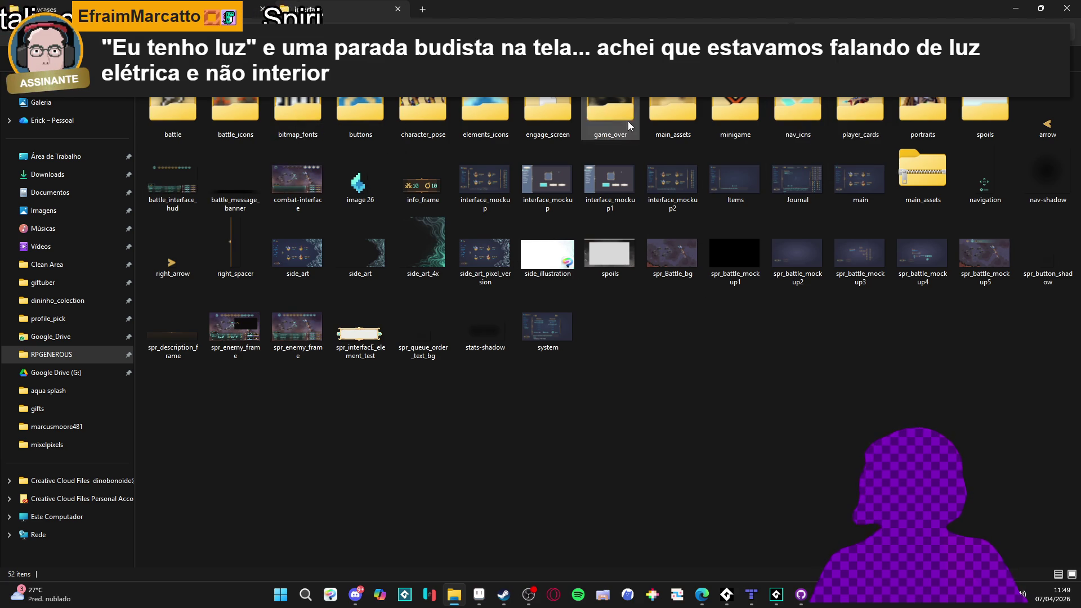
double_click(434, 116)
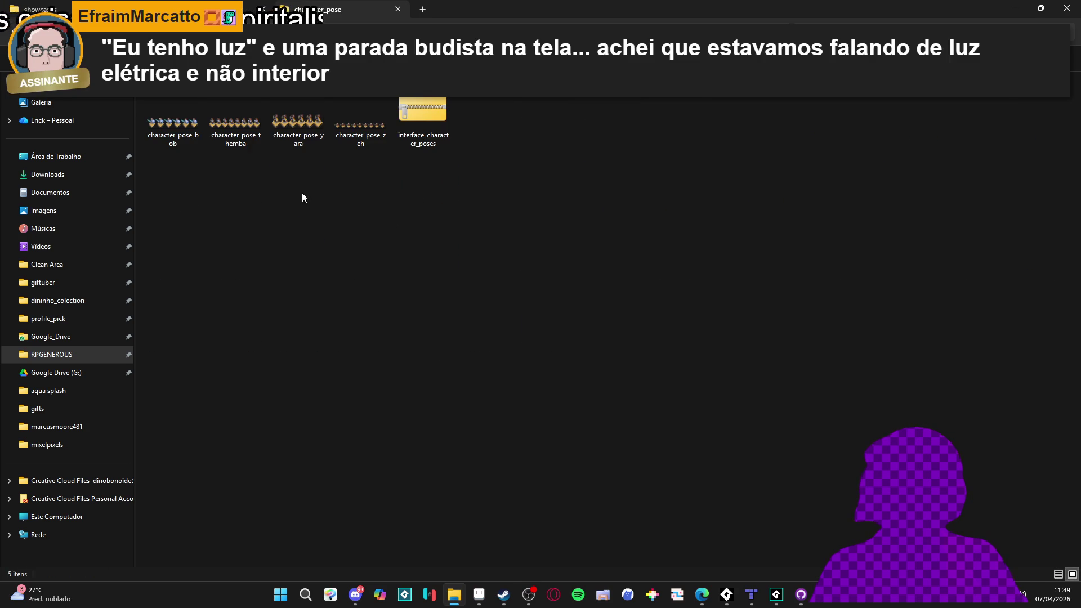
key(alt+Left)
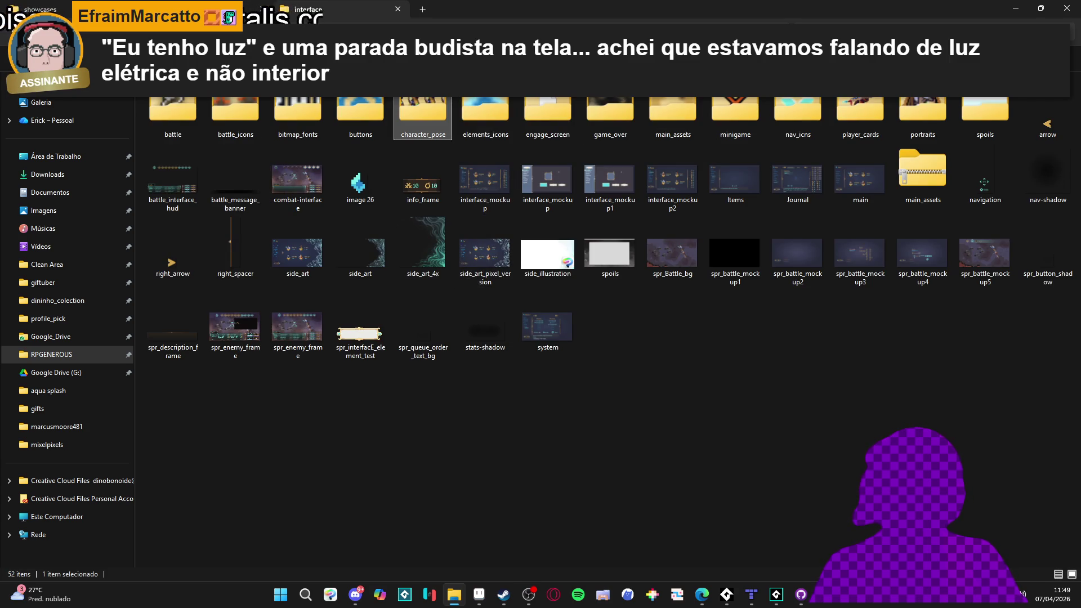
key(alt+Left)
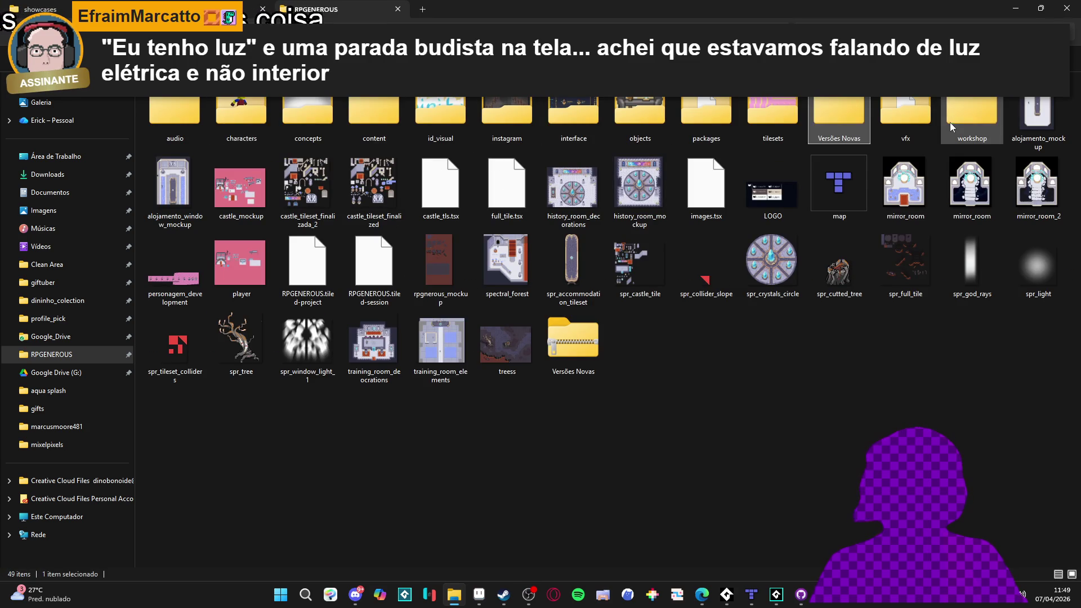
Open vfx › character_spells › zeh
double_click(919, 116)
double_click(273, 126)
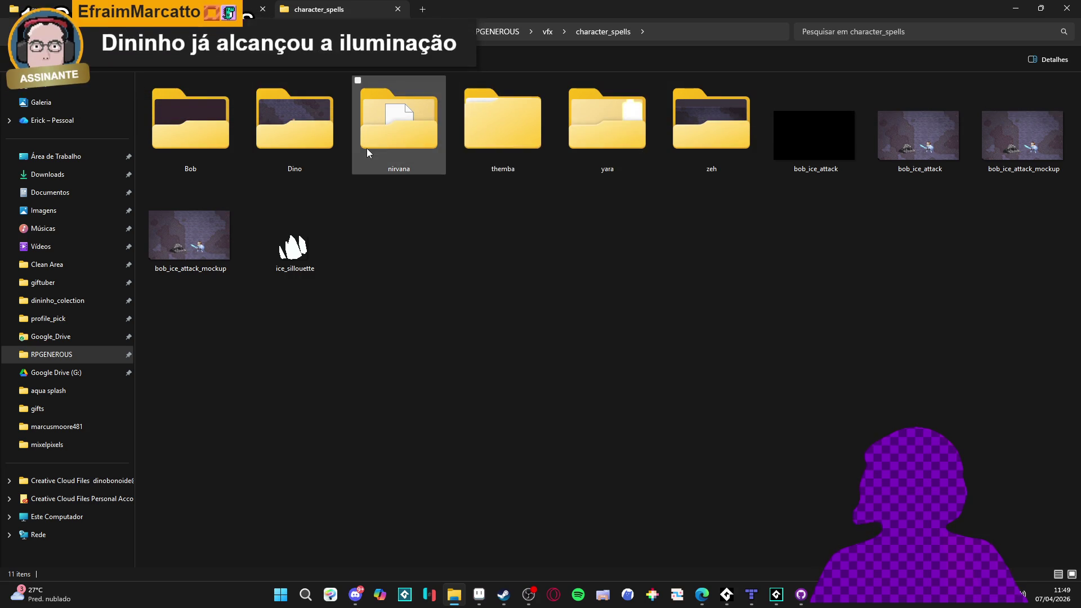
click(698, 136)
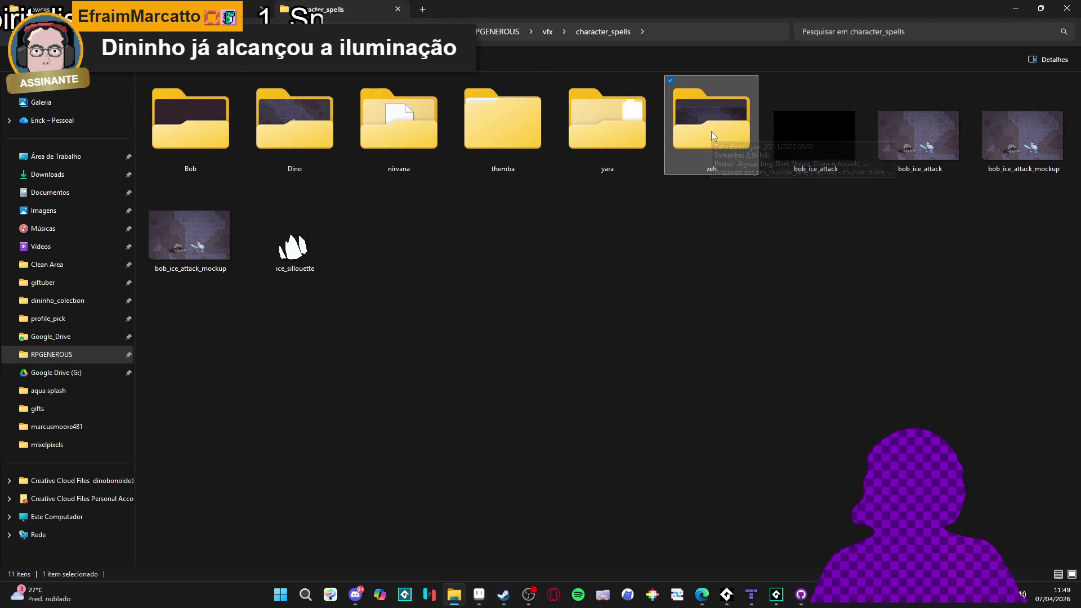
click(728, 220)
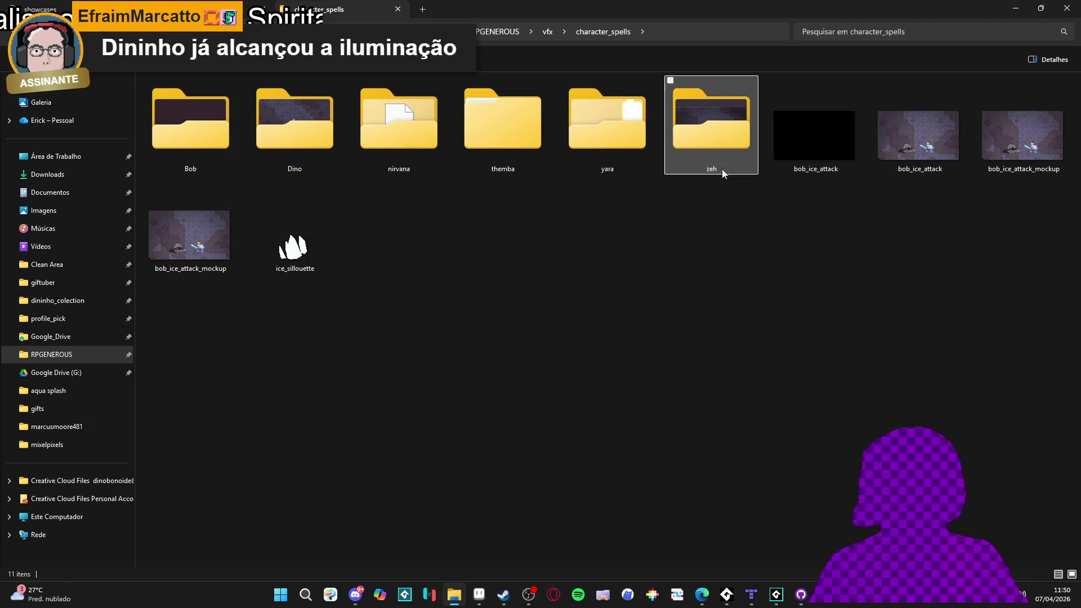
double_click(714, 130)
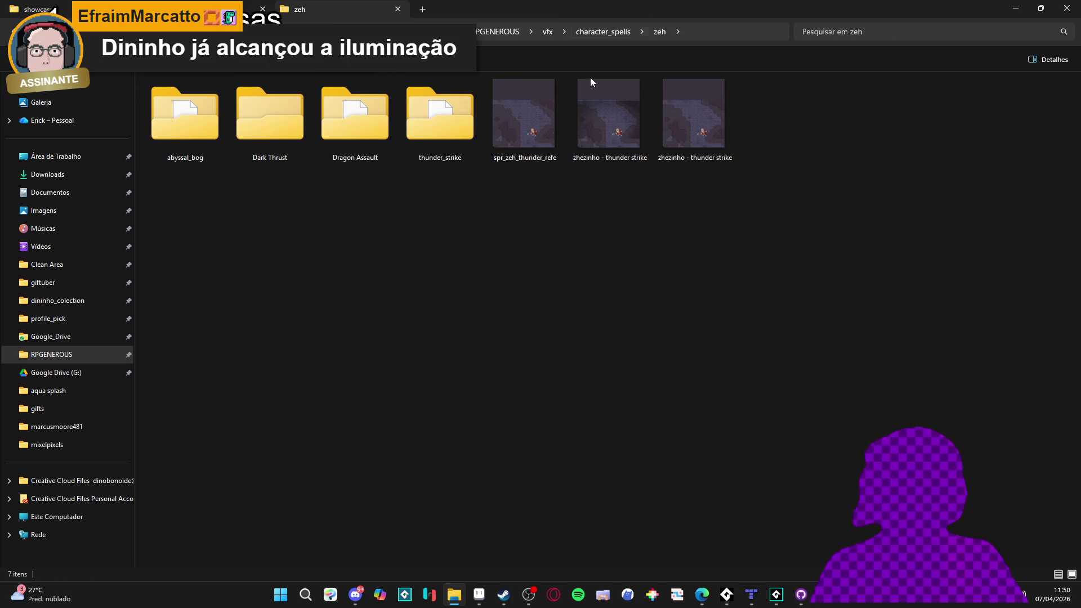
Create a new folder named 'chackra balance' inside zeh
right_click(372, 220)
mouse_move(440, 411)
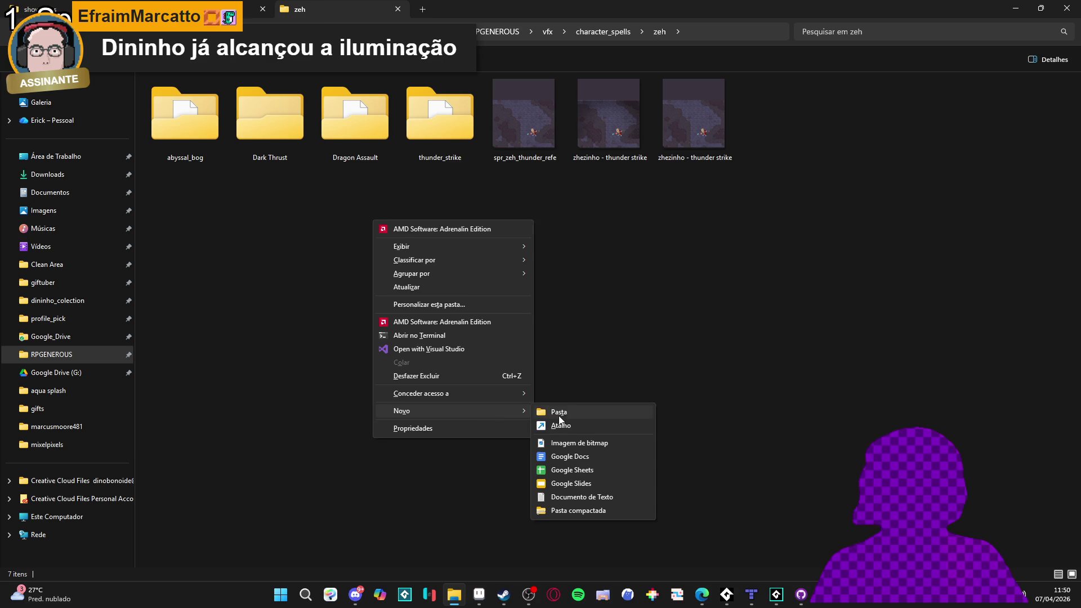
click(557, 414)
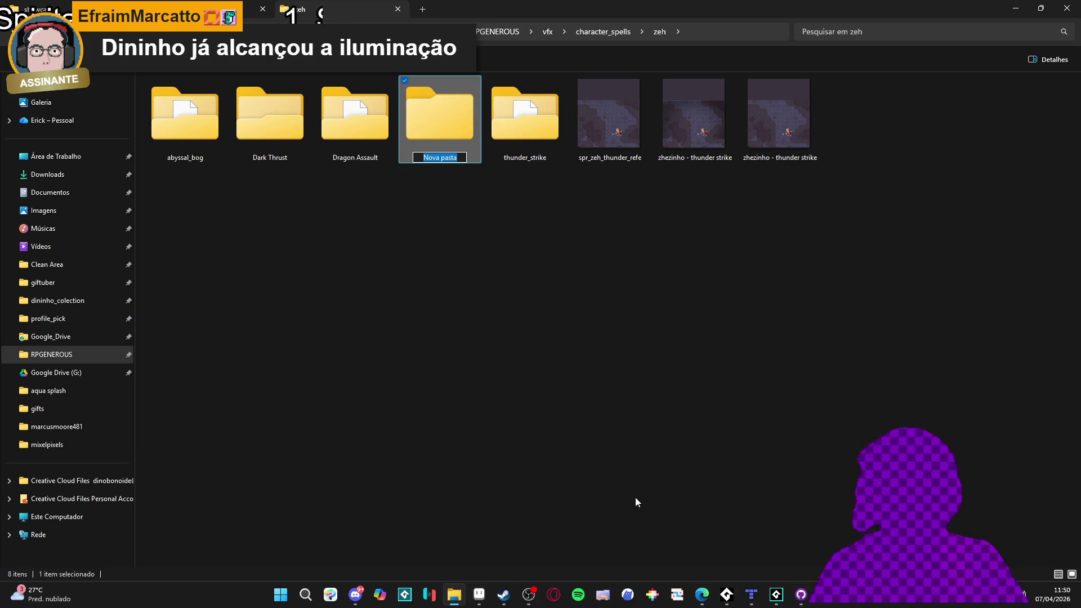
text(chackra baa)
key(BackSpace)
text(lance)
key(Return)
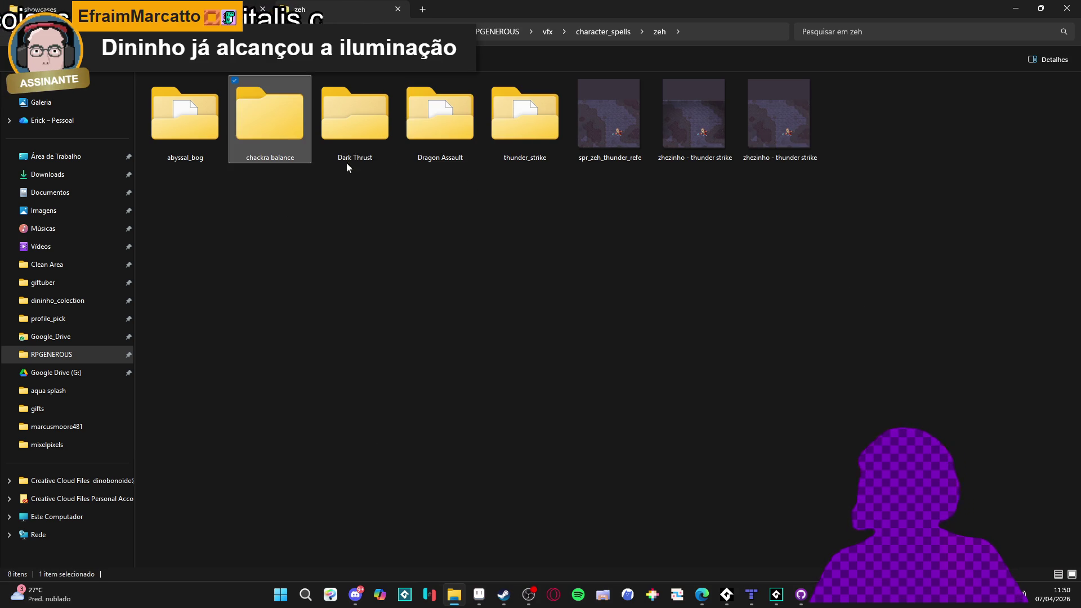
Check the empty chackra balance folder, then open abyssal_bog_vfx from abyssal_bog with large icons
double_click(283, 144)
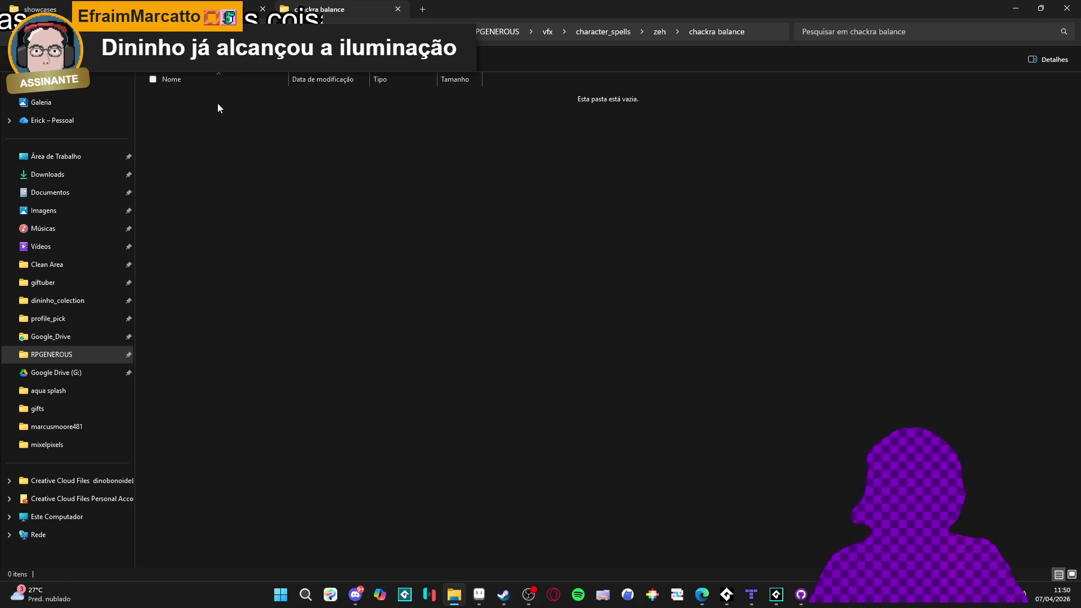
key(alt+Left)
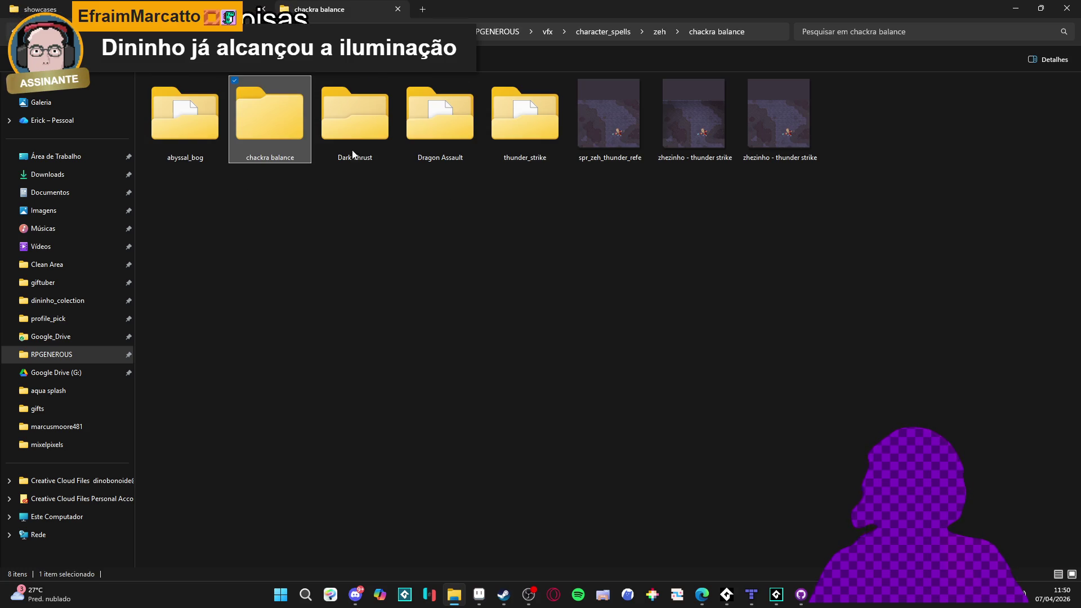
double_click(201, 110)
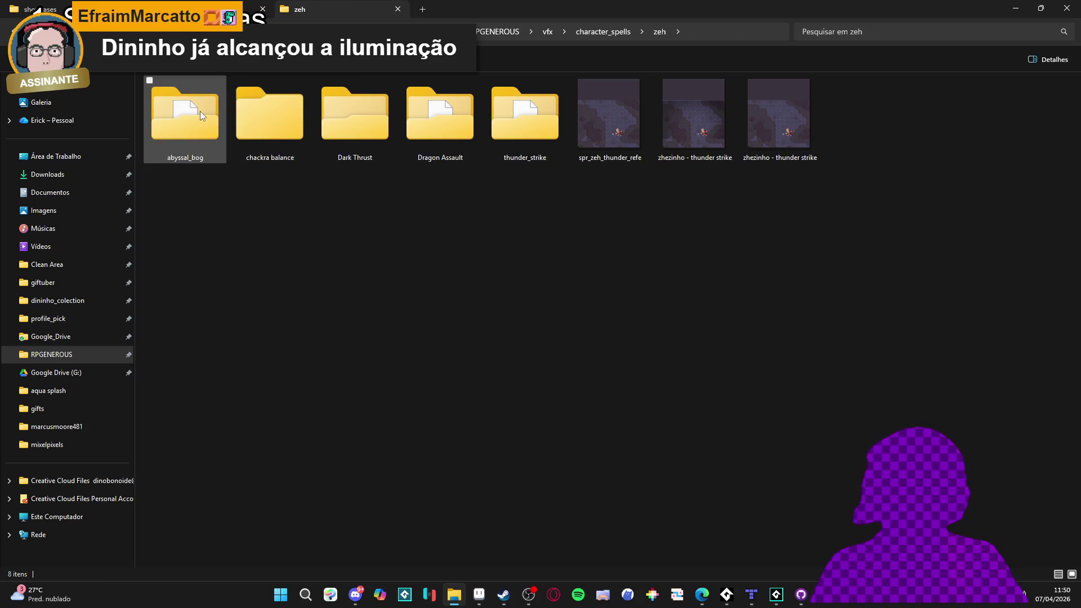
ctrl+scroll(342, 220, up, 4)
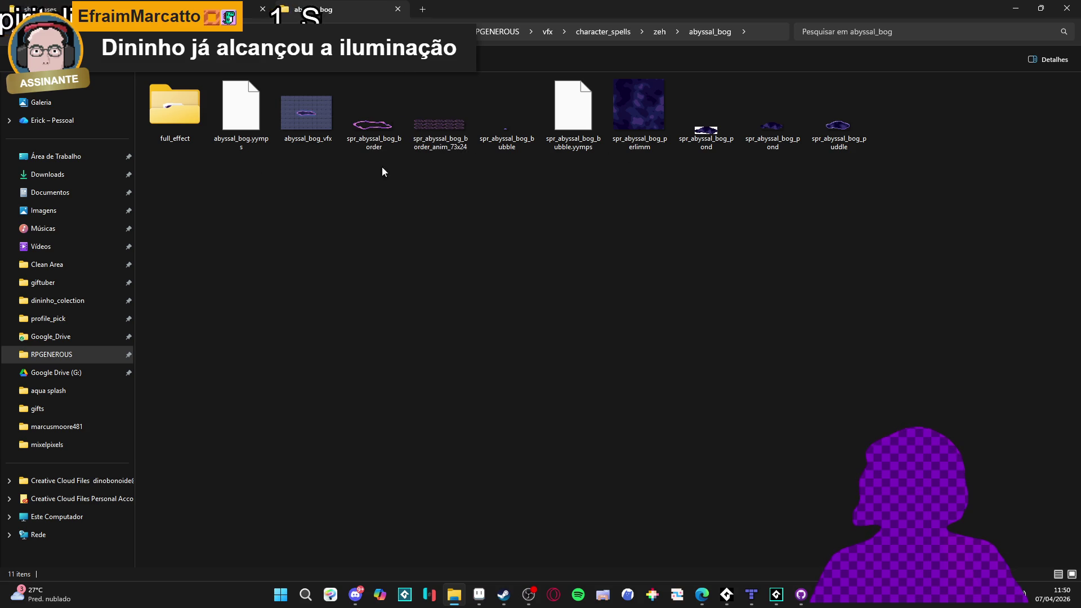
double_click(306, 113)
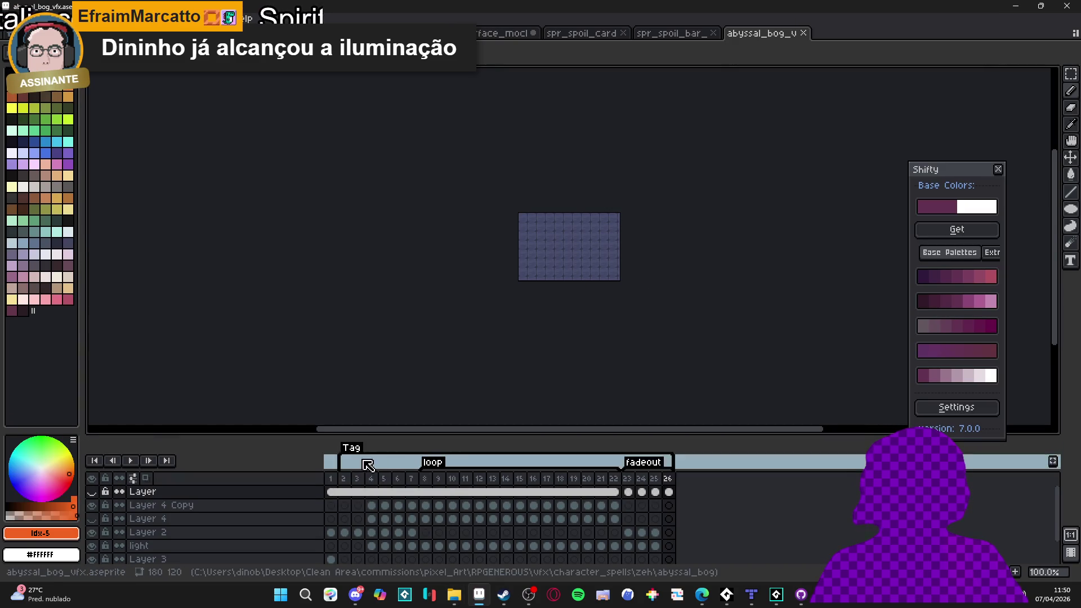
click(92, 492)
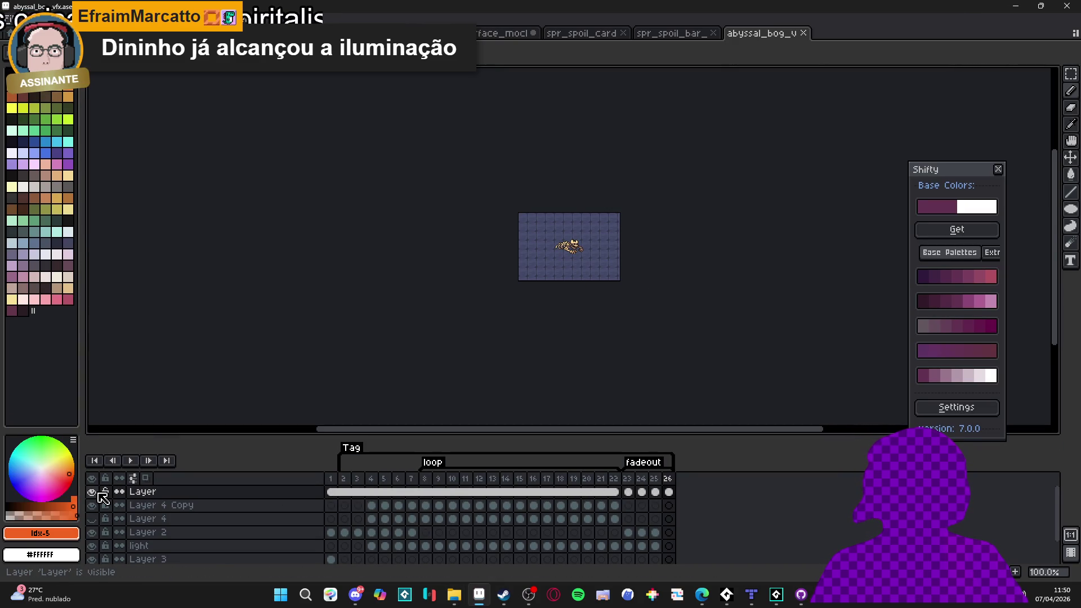
scroll(458, 309, up, 2)
scroll(458, 309, down, 1)
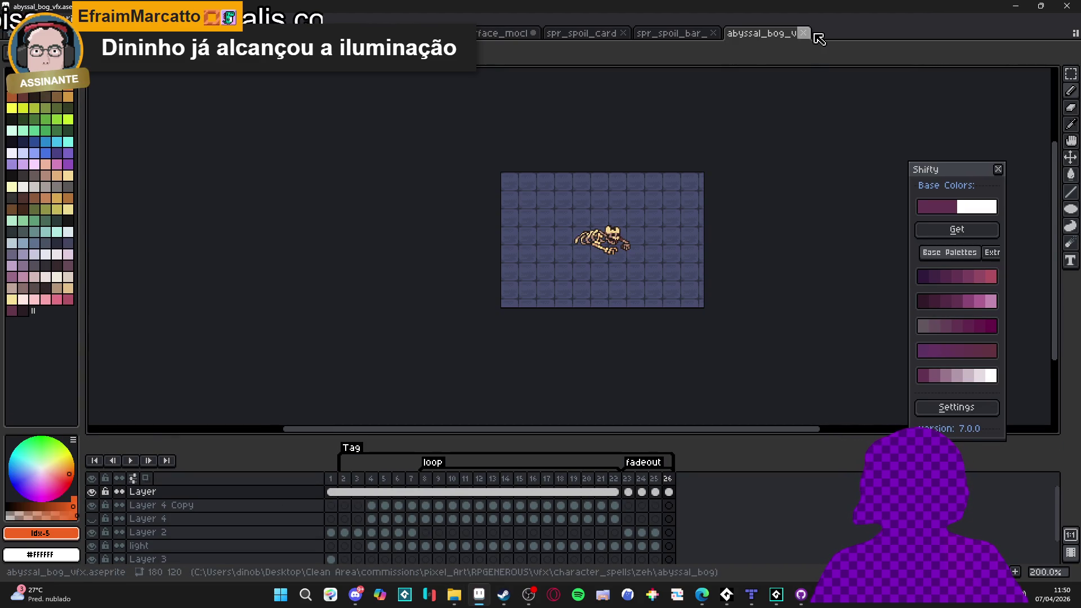
click(803, 33)
click(454, 594)
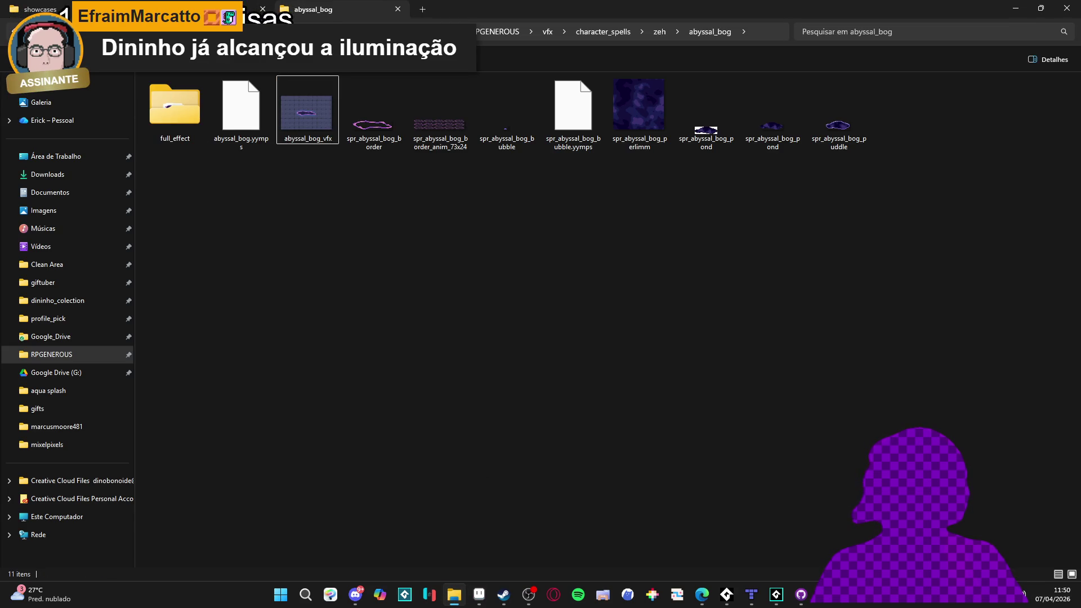
Peek into chackra balance, then view dark_thrust_no_pos.gif from the Dark Thrust folder and close it
key(BackSpace)
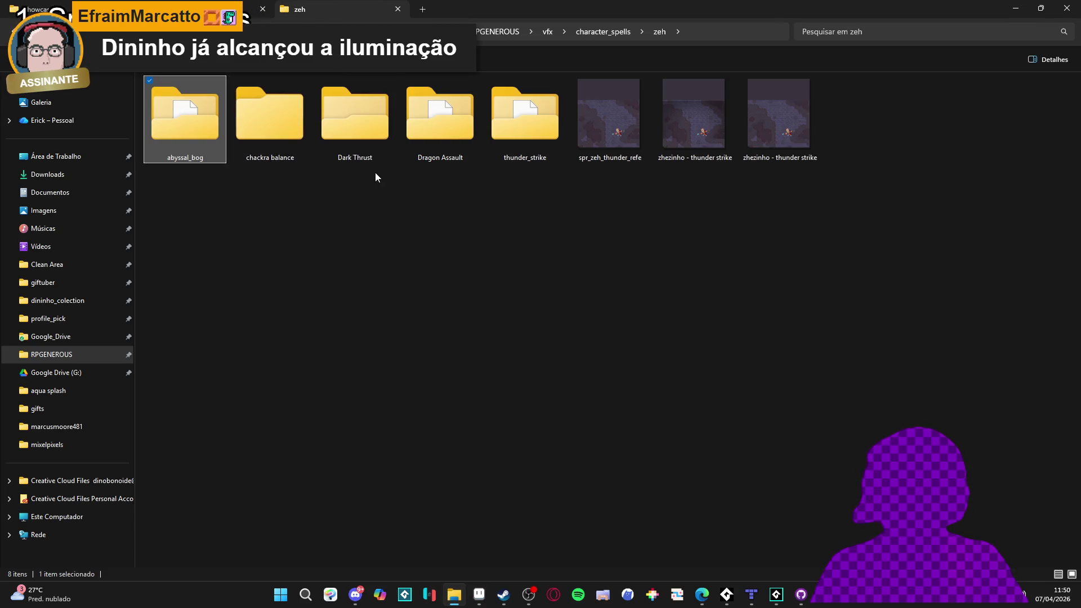
double_click(271, 124)
key(BackSpace)
double_click(357, 149)
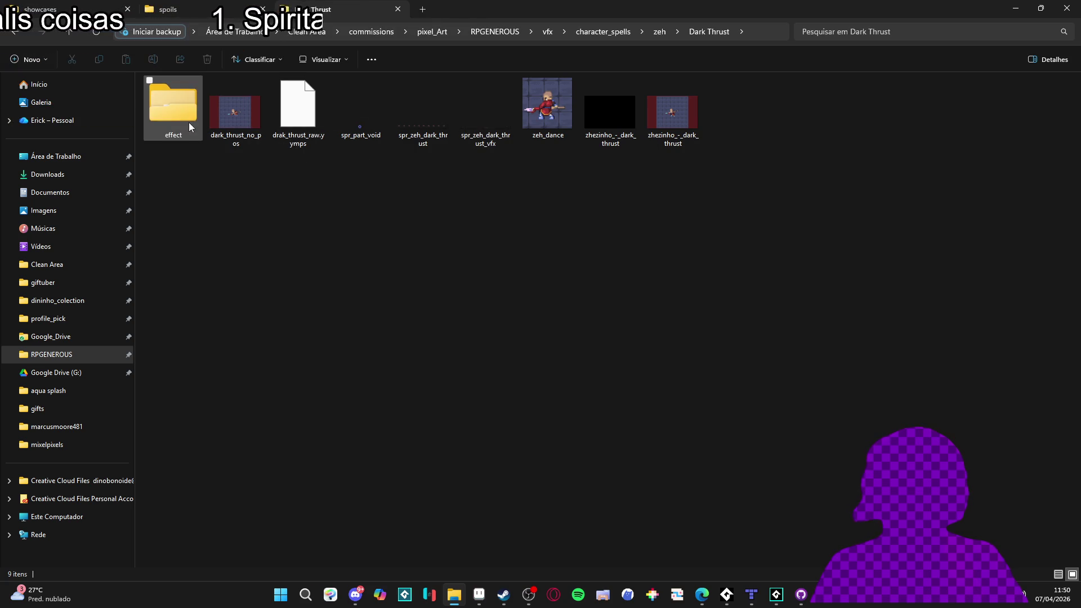
double_click(234, 110)
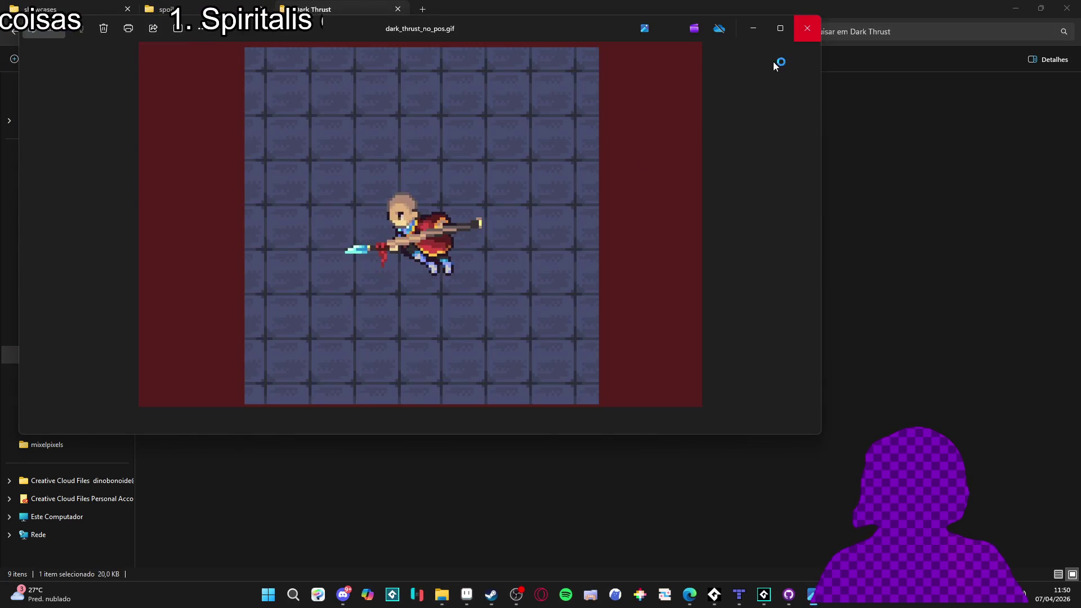
click(808, 28)
Open the Dark Thrust sprite in Aseprite and set visibility so only Layer 0 shows
double_click(611, 113)
scroll(588, 248, up, 2)
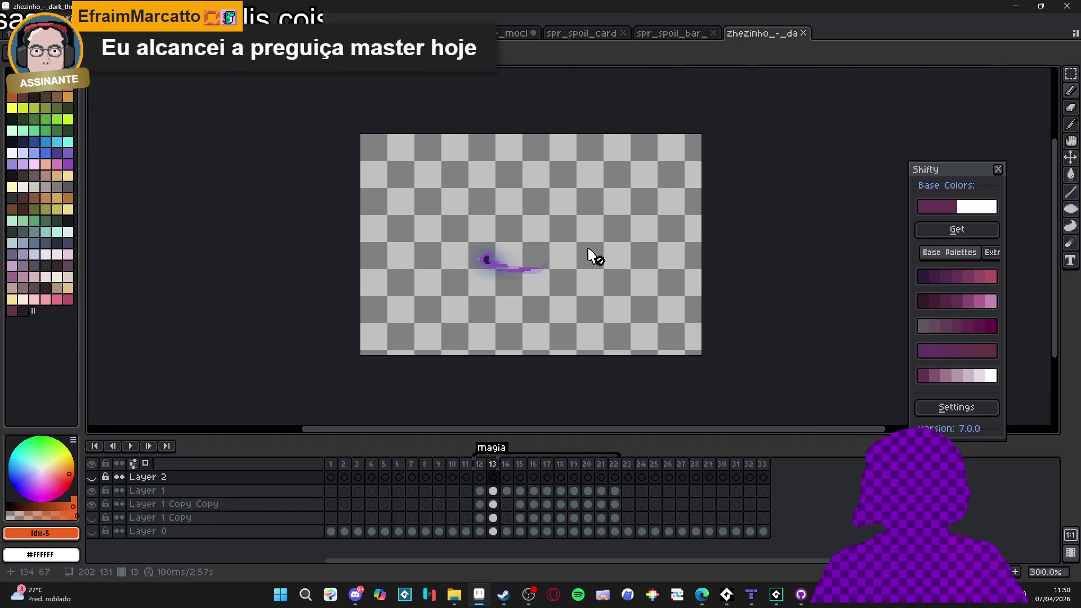
click(92, 531)
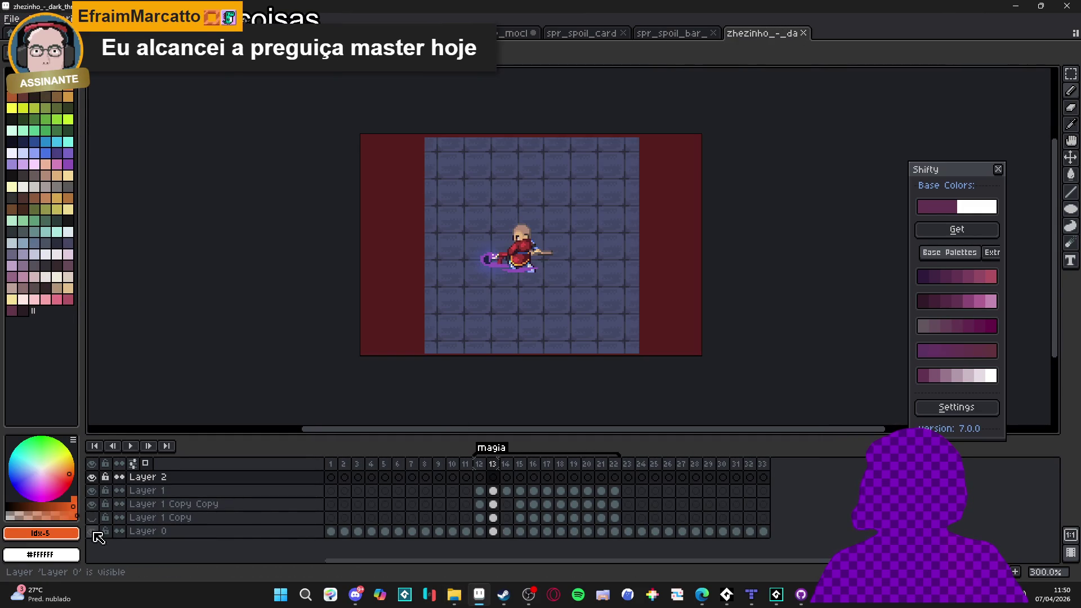
click(94, 491)
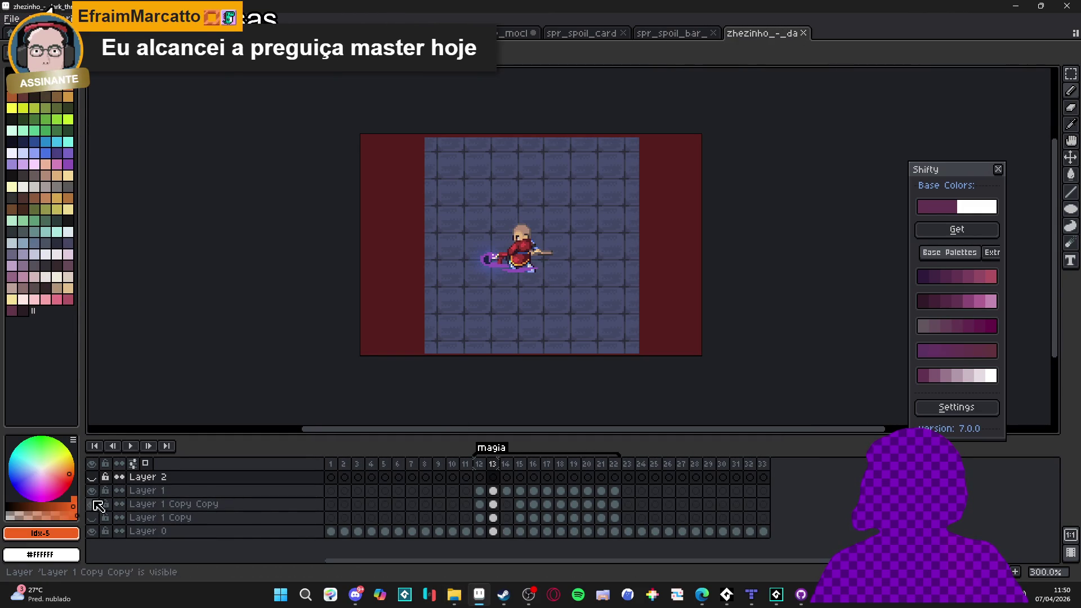
click(93, 531)
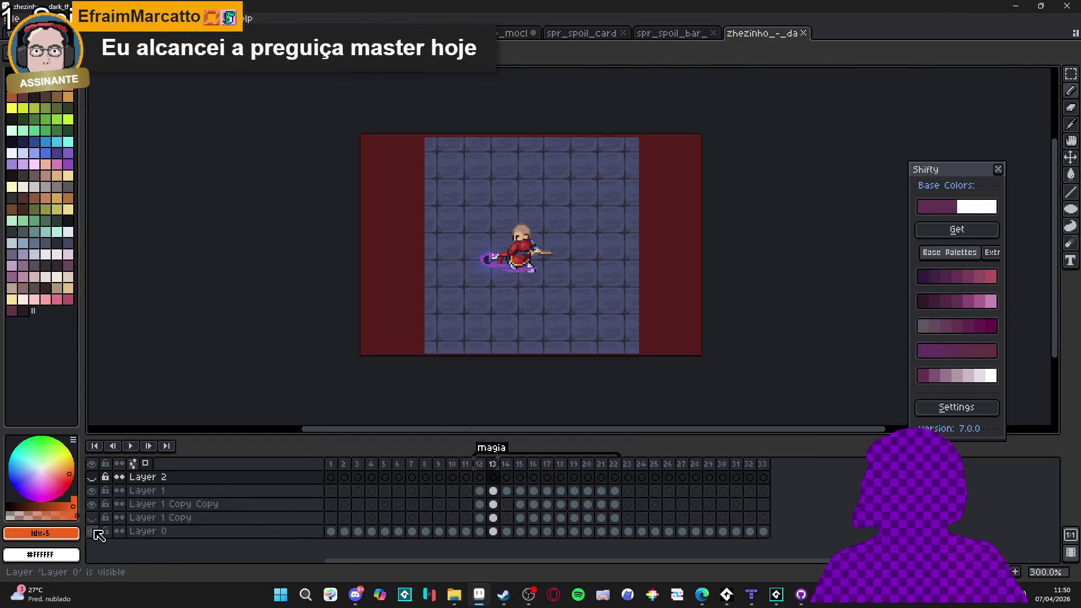
Step through frames 1, 2 and 28 to the last frame 33, selecting Layer 0's cel
click(331, 465)
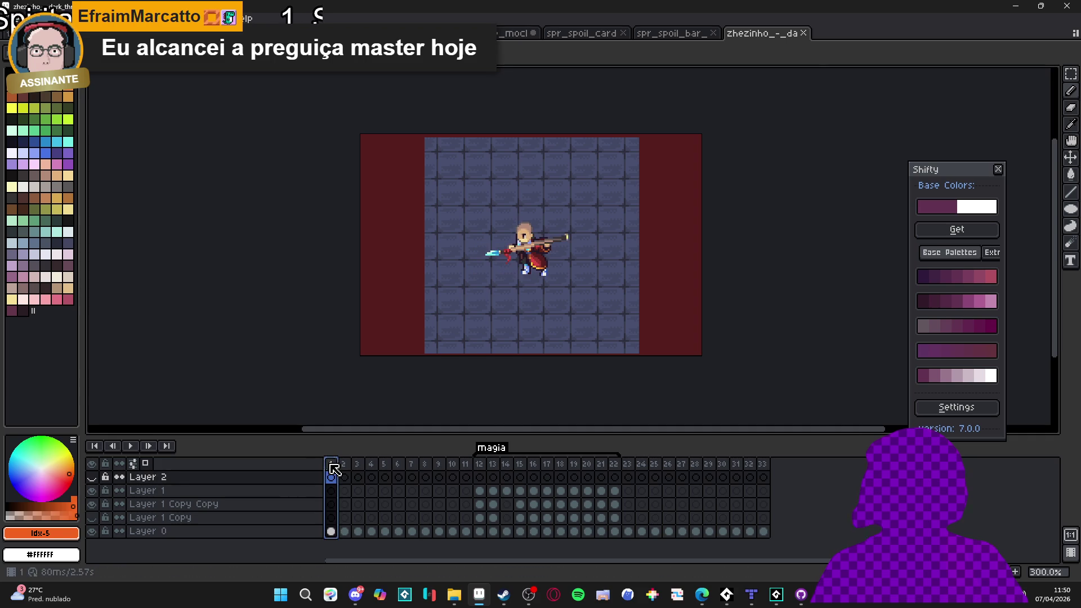
click(348, 466)
click(696, 476)
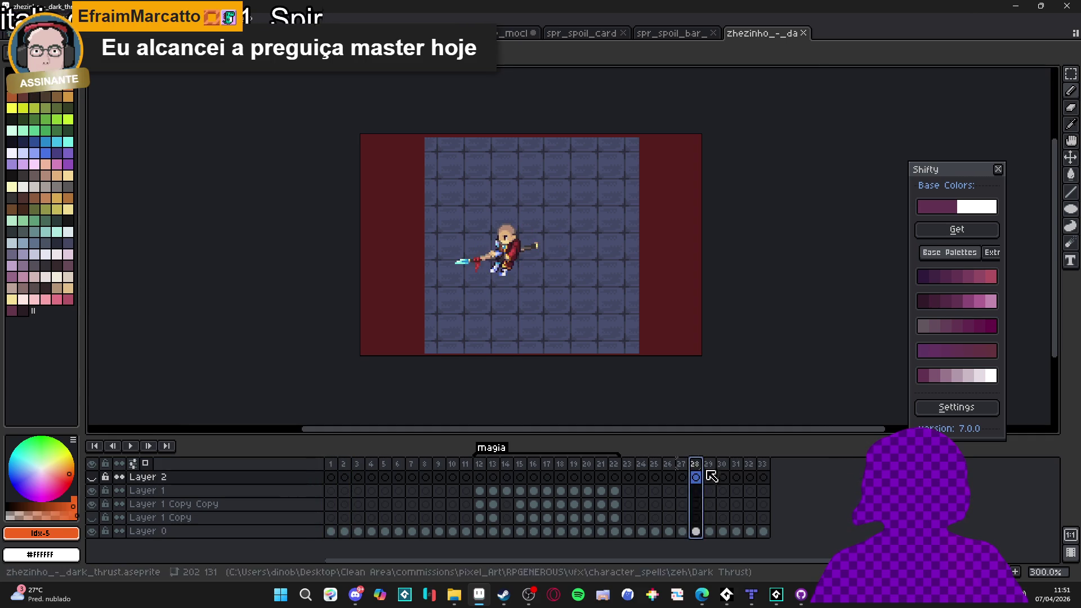
click(749, 476)
click(763, 476)
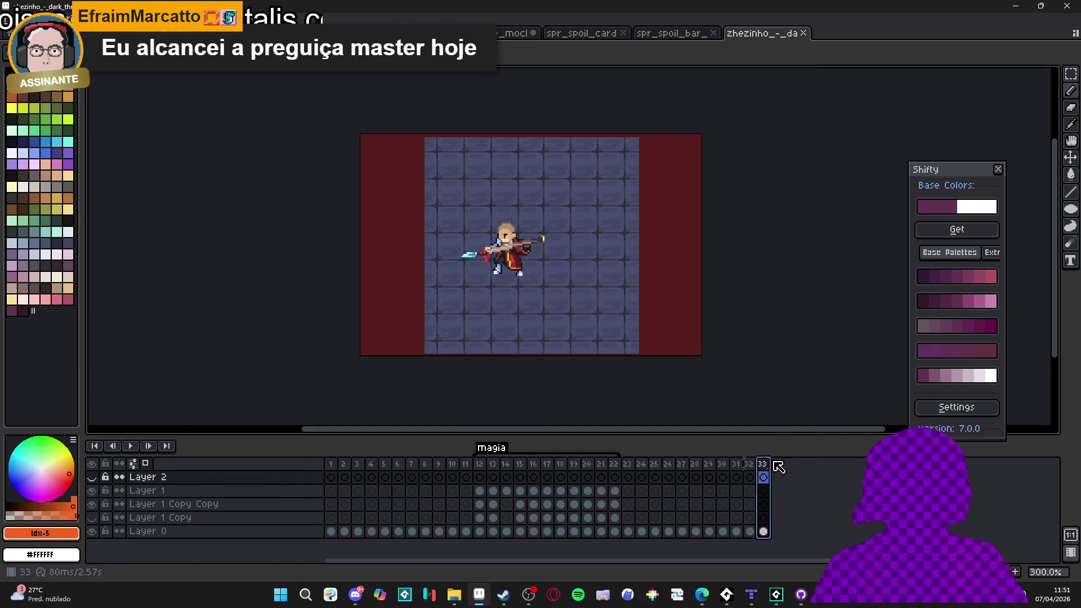
click(763, 531)
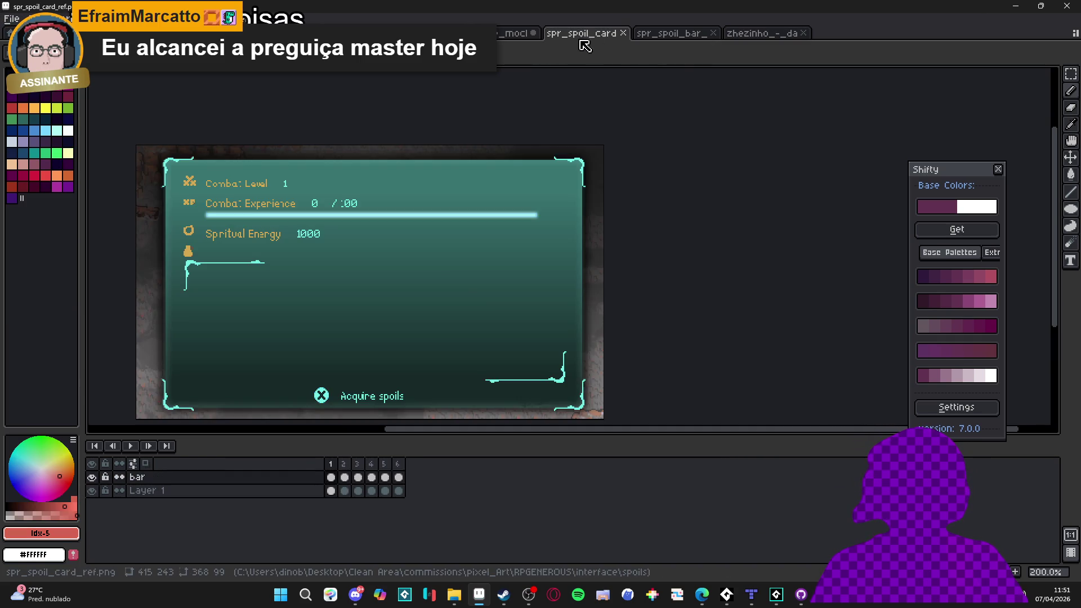
click(11, 18)
click(23, 38)
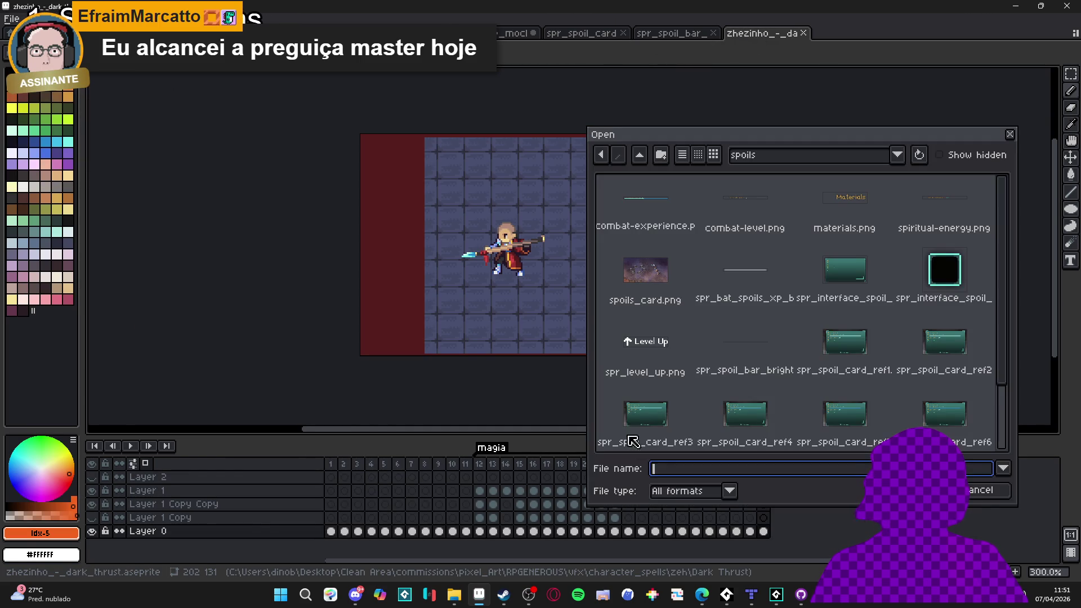
click(989, 490)
click(12, 18)
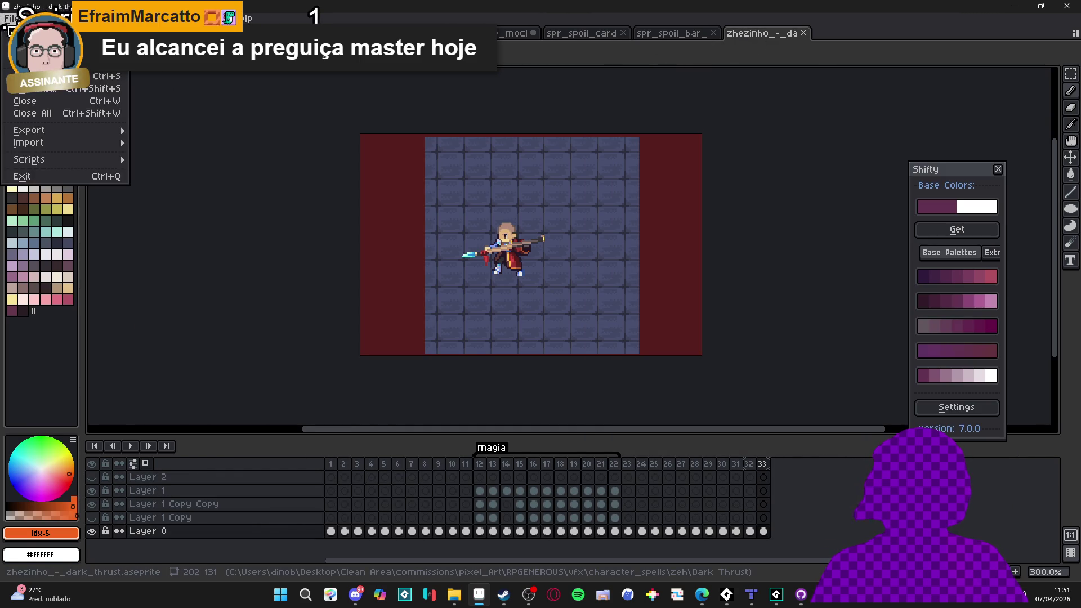
click(22, 28)
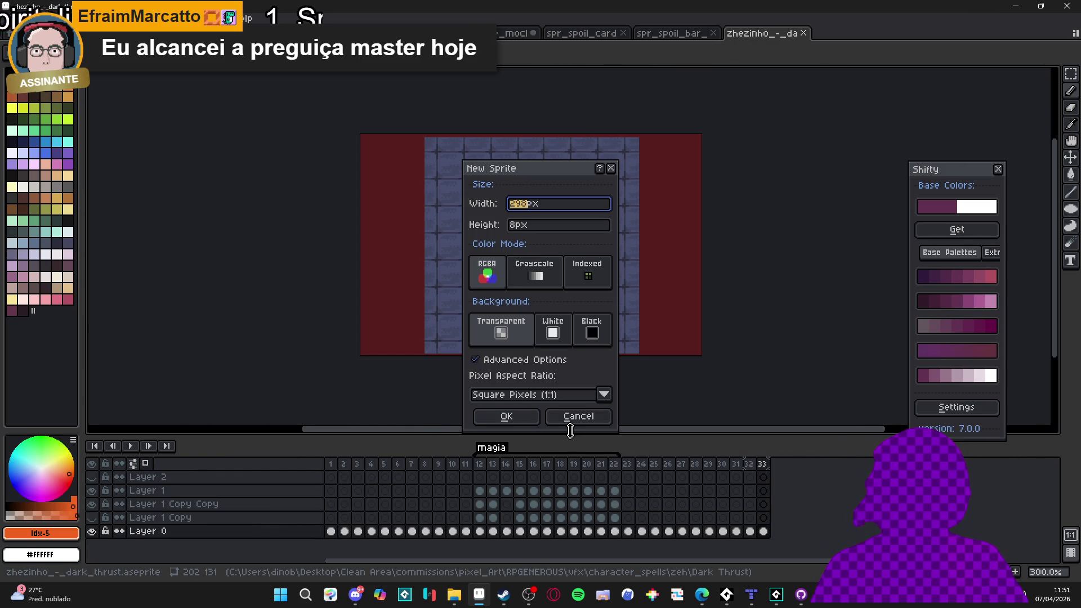
click(507, 416)
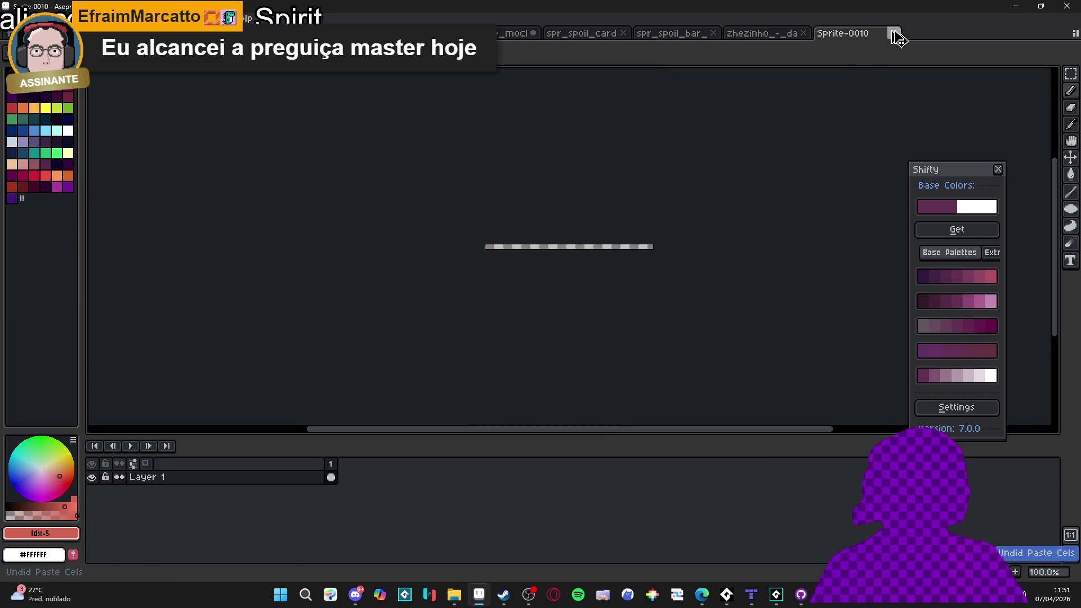
click(893, 33)
click(12, 18)
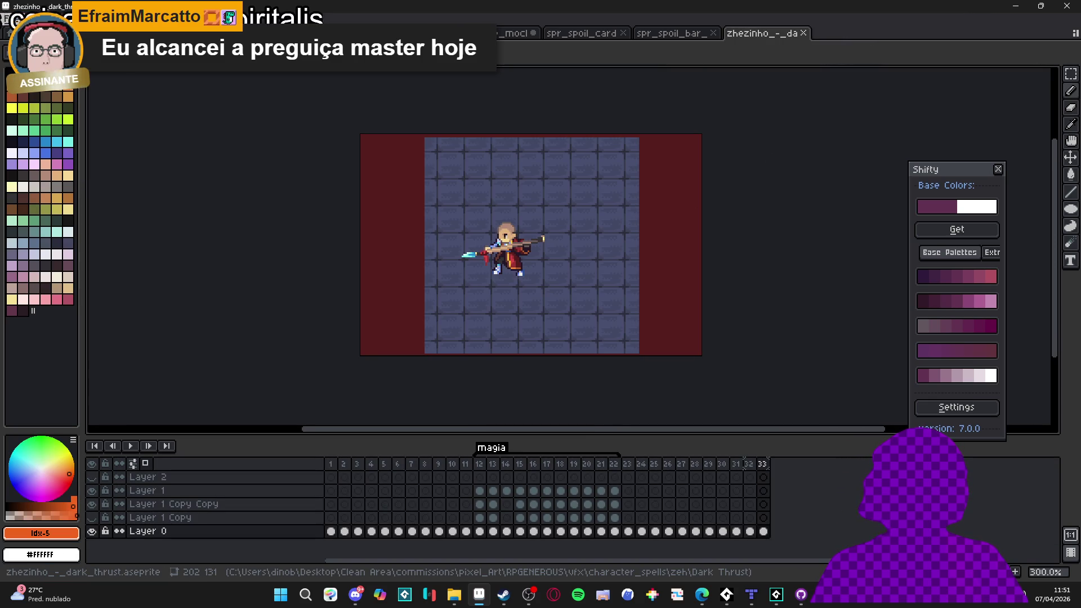
click(23, 27)
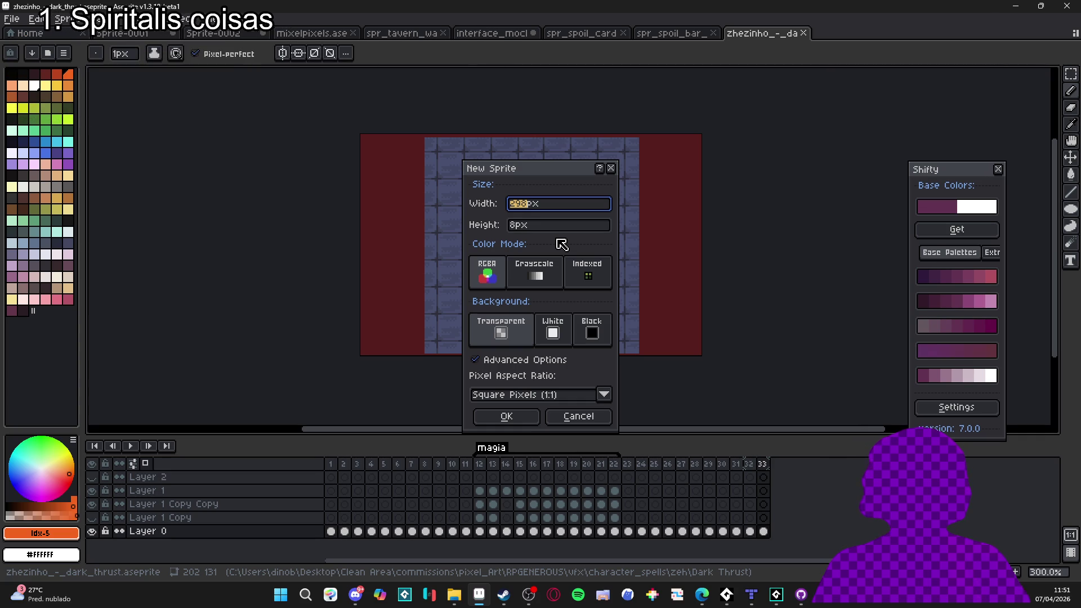
click(578, 416)
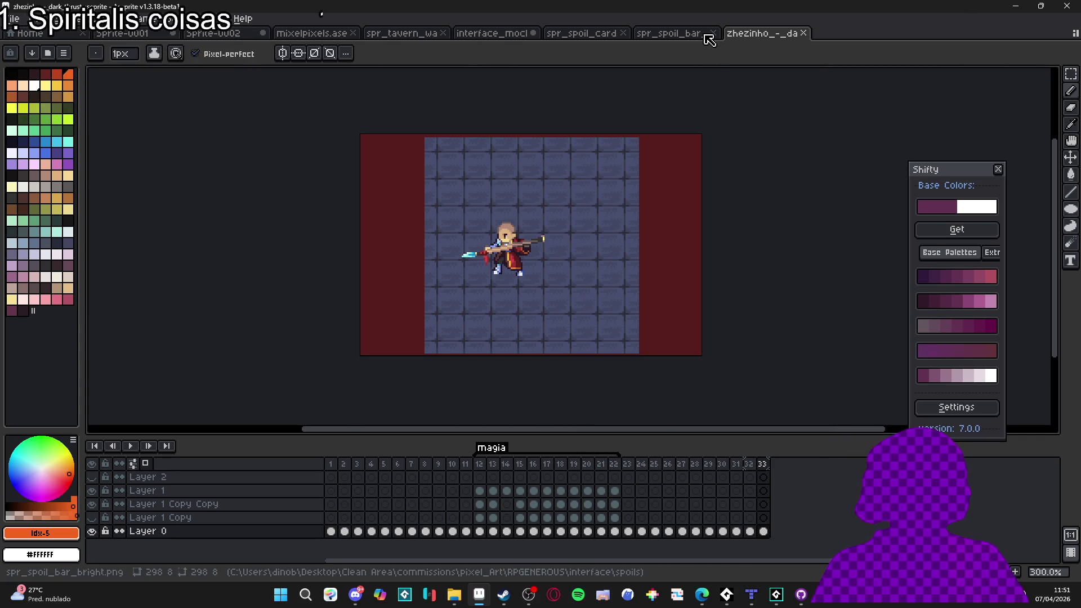
Copy the merged Dark Thrust frame and paste it into a new transparent 202×131 sprite
click(673, 33)
click(612, 34)
click(788, 34)
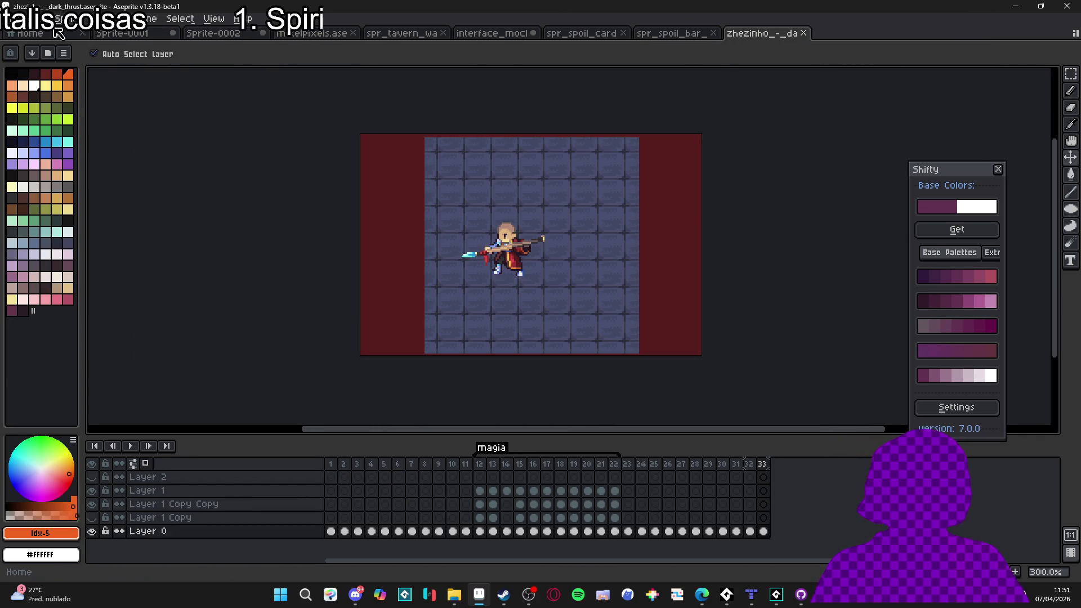
key(alt+f)
key(n)
click(504, 420)
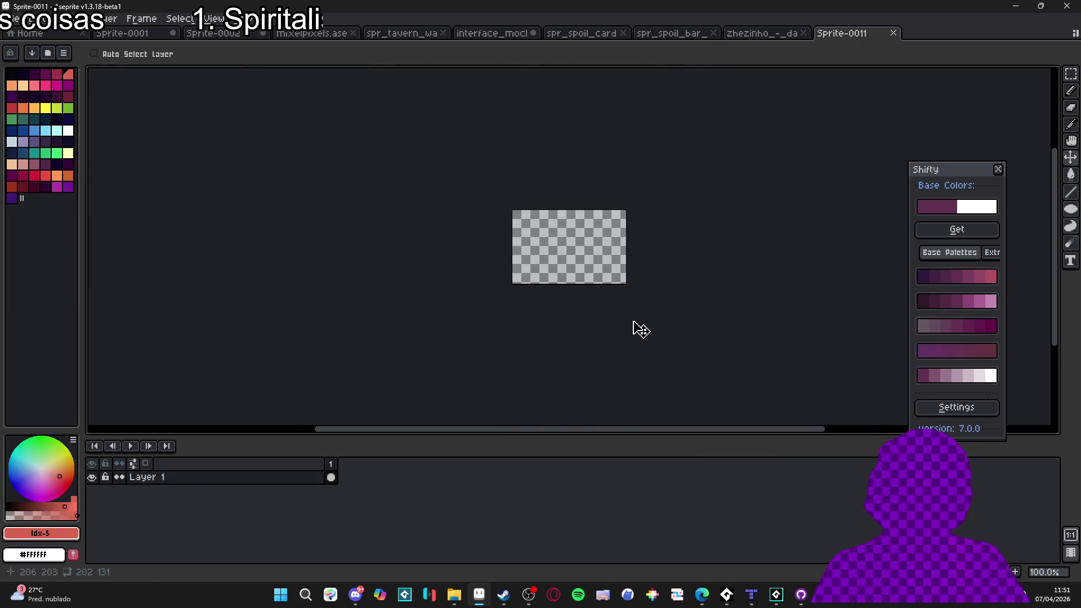
key(ctrl+v)
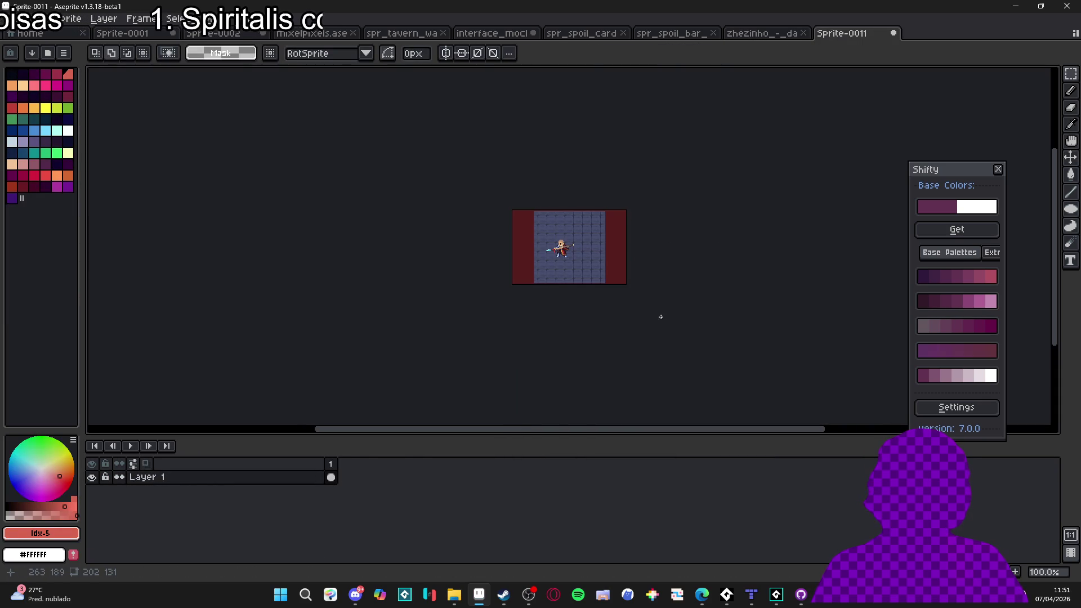
In Canvas Size, widen the new sprite's canvas to 704 px
scroll(608, 234, up, 2)
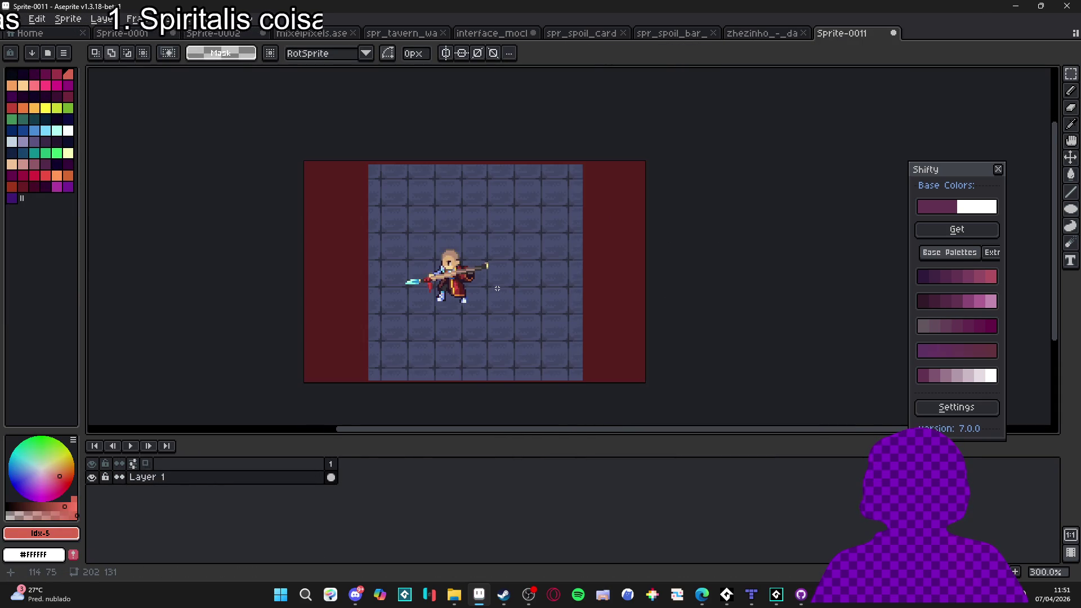
scroll(466, 261, down, 2)
key(ctrl+alt+c)
drag(523, 272, 668, 270)
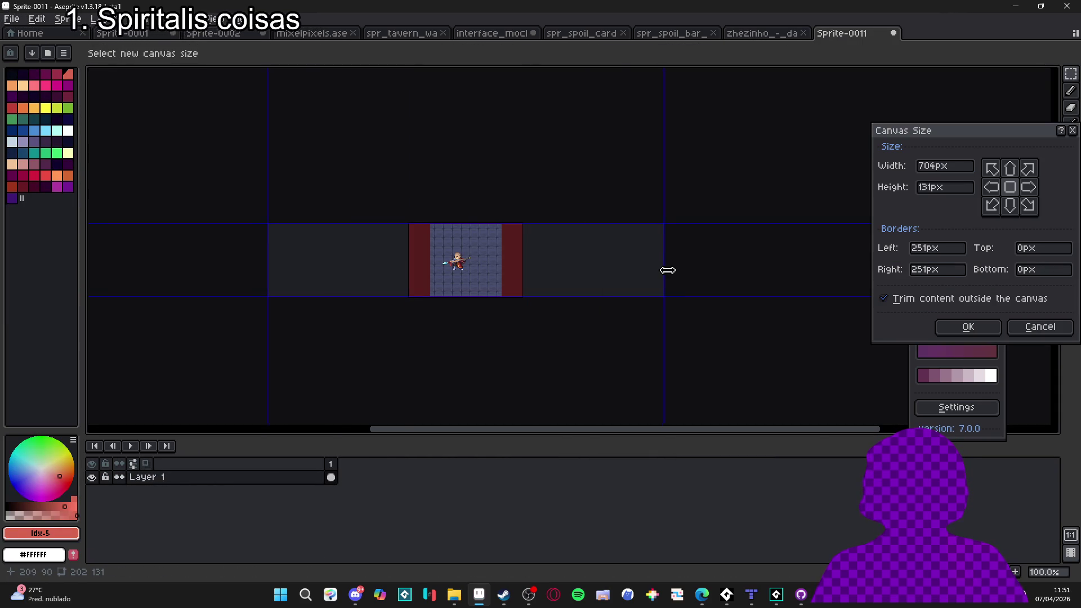
Make the canvas taller and apply the 698×391 canvas size
drag(584, 222, 585, 150)
click(965, 323)
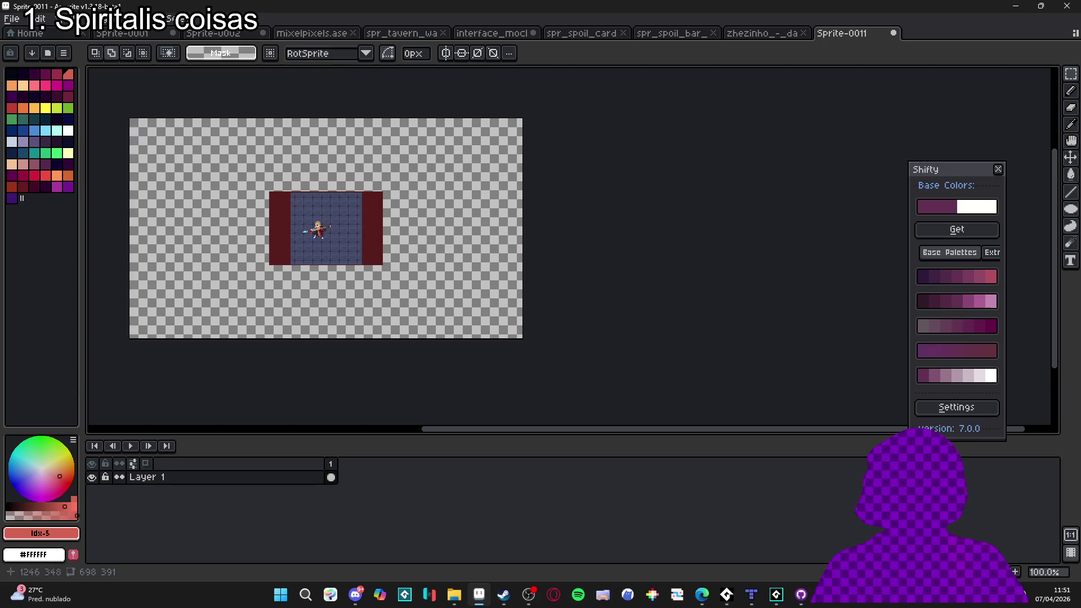
scroll(331, 212, up, 5)
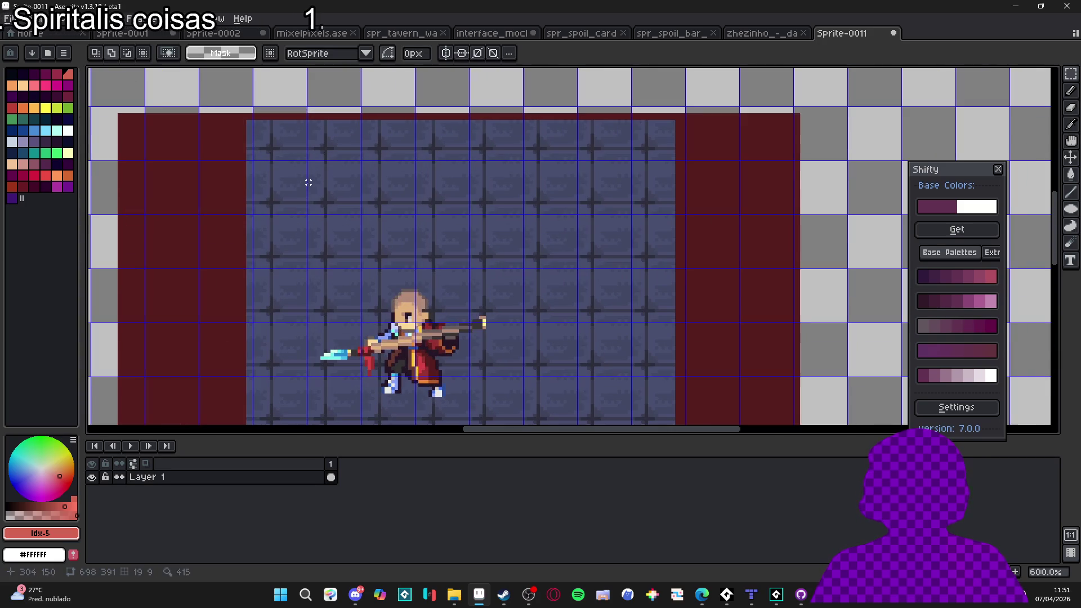
Shift the scene up and left with the Move tool, then switch to rectangular marquee selection
key(v)
drag(297, 177, 273, 138)
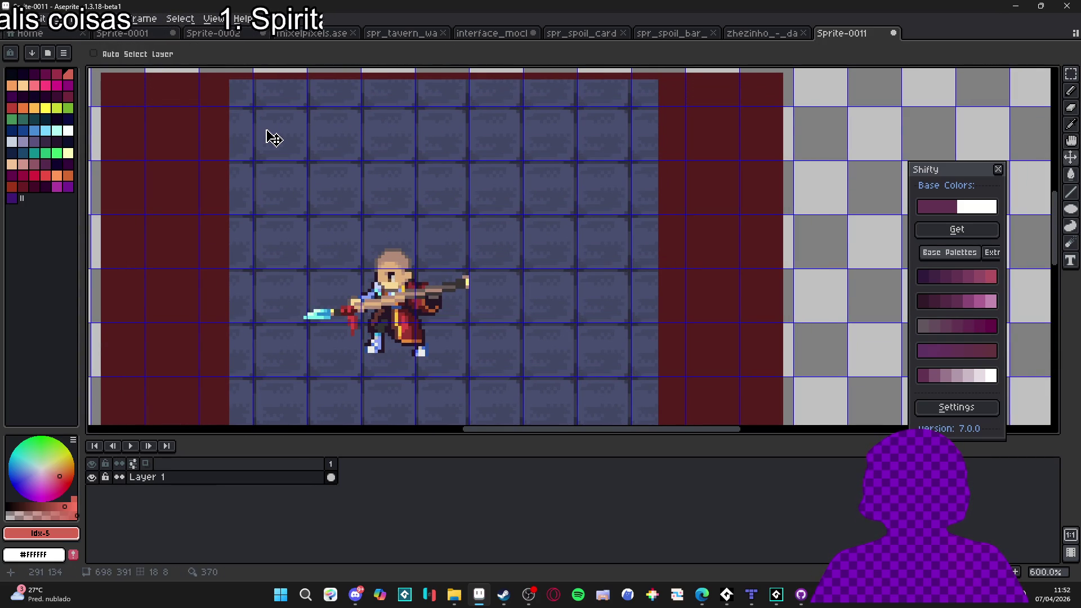
key(m)
scroll(243, 202, down, 1)
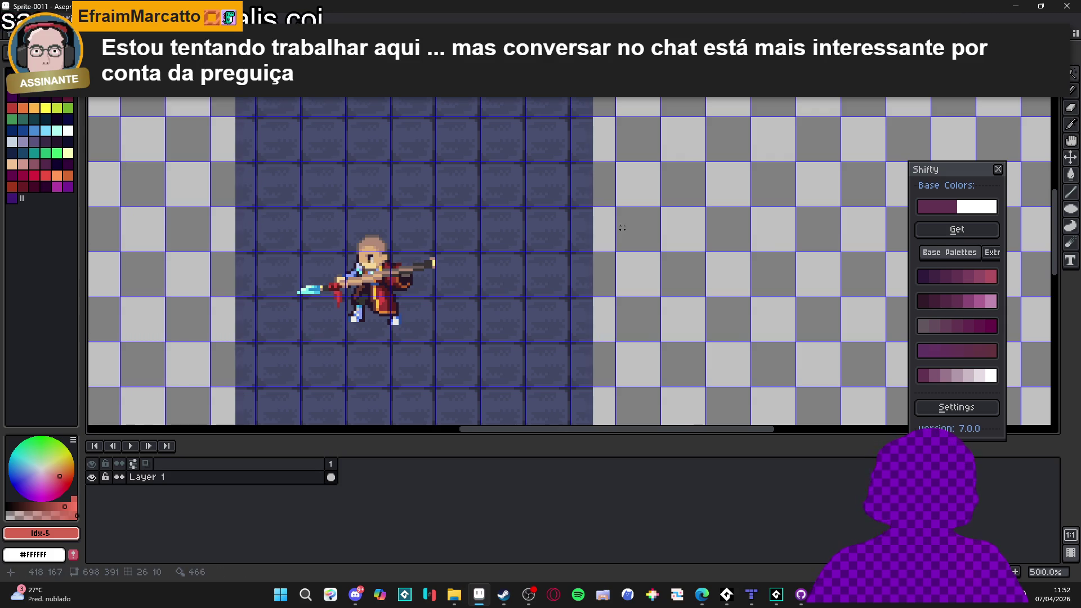
scroll(470, 225, down, 2)
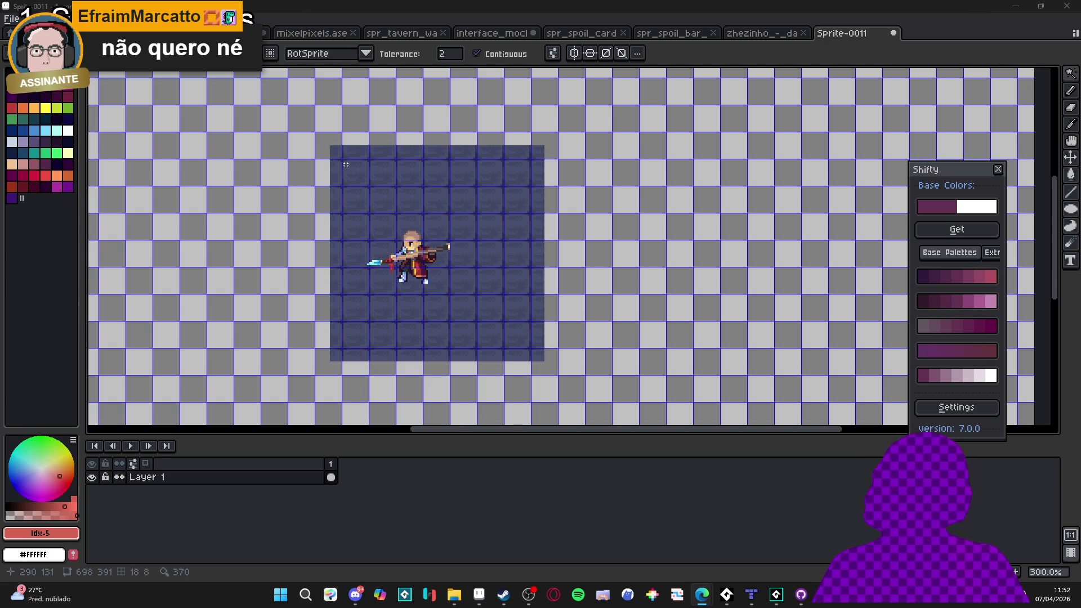
Select one 16×16 floor tile at top-left and turn it into a pattern brush
scroll(345, 164, up, 2)
key(m)
key(ctrl+apostrophe)
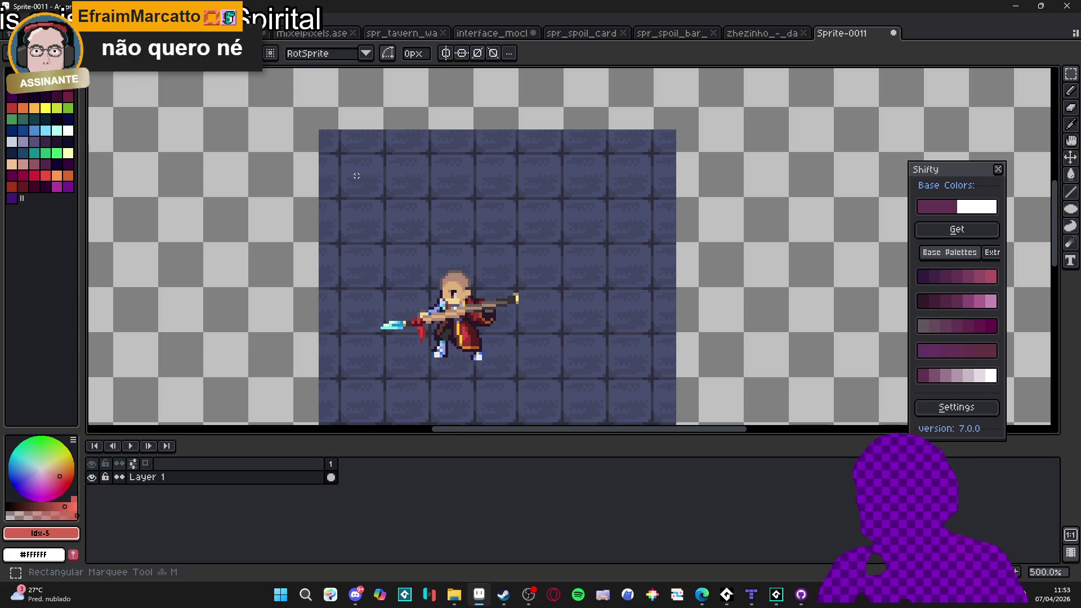
drag(338, 152, 384, 197)
key(ctrl+')
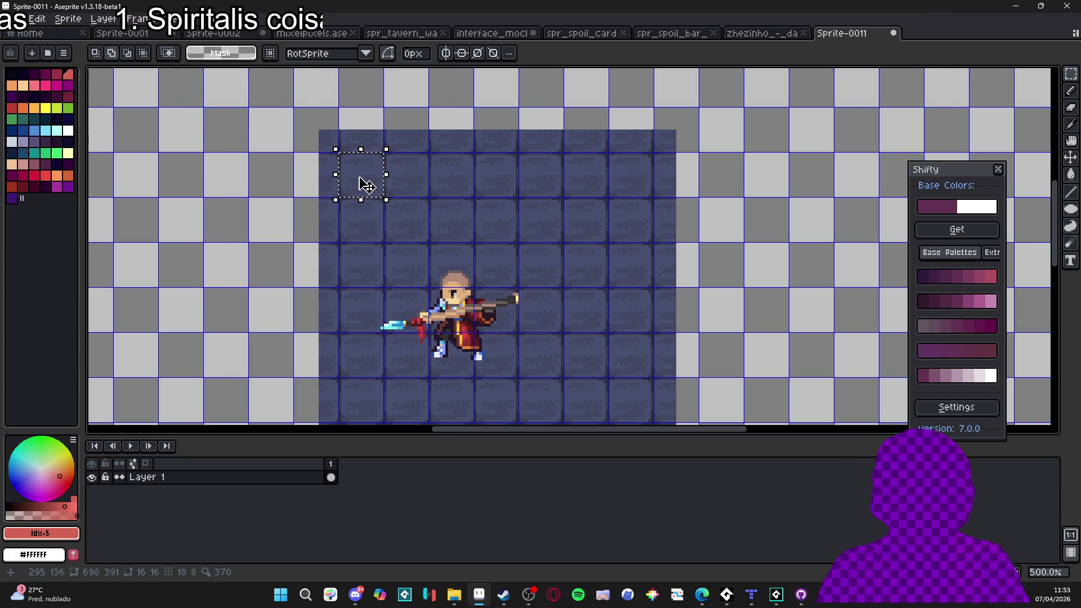
key(ctrl+b)
Fill the transparent canvas around the scene with floor tiles and reposition the character
key(g)
click(401, 95)
key(ctrl+z)
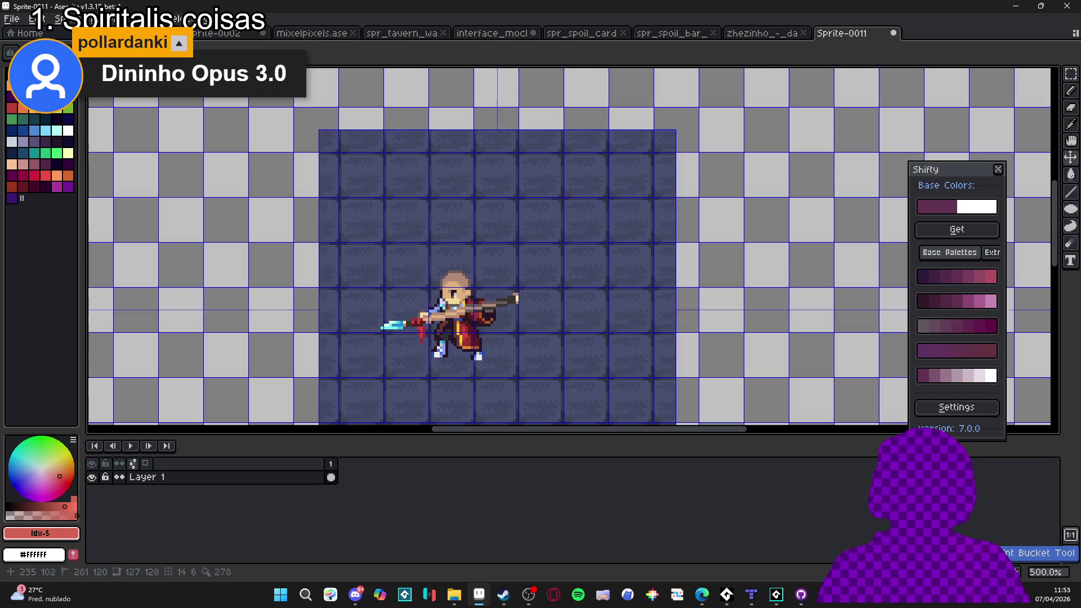
click(415, 94)
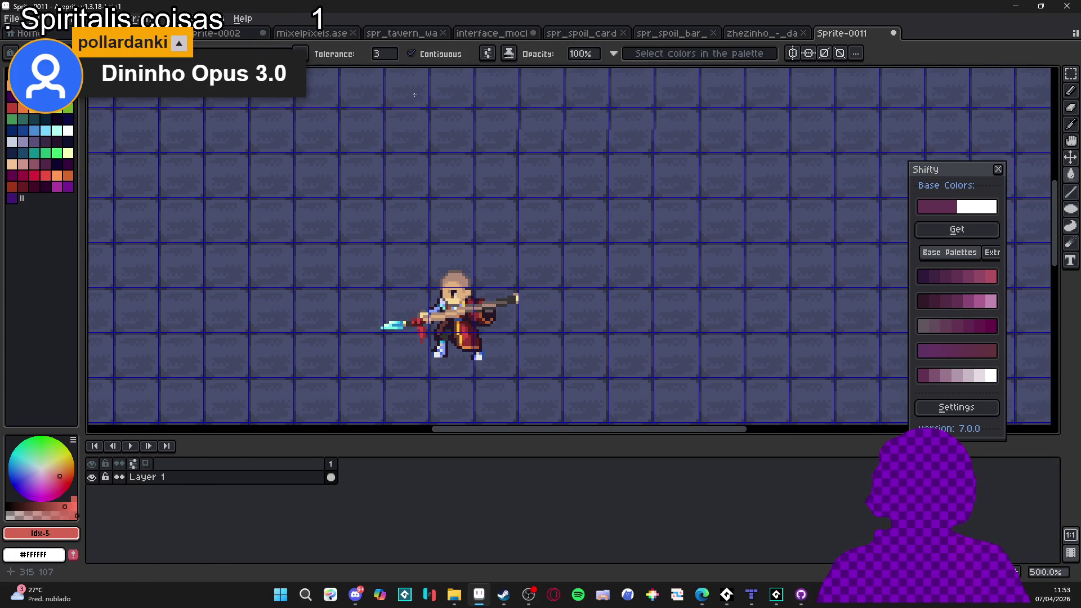
scroll(419, 124, down, 1)
scroll(442, 169, down, 1)
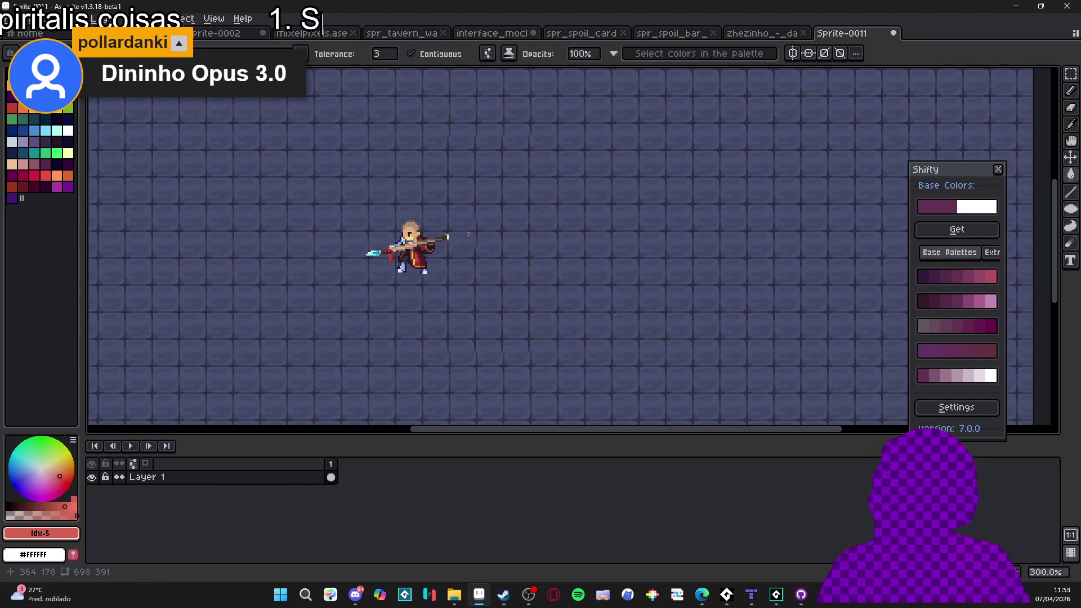
key(v)
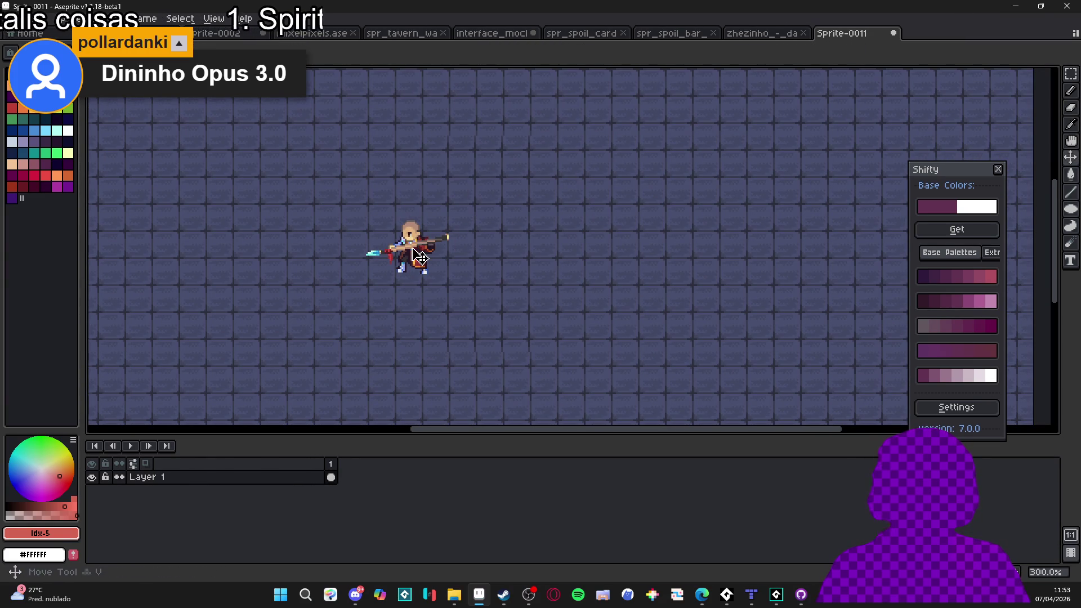
drag(421, 256, 516, 291)
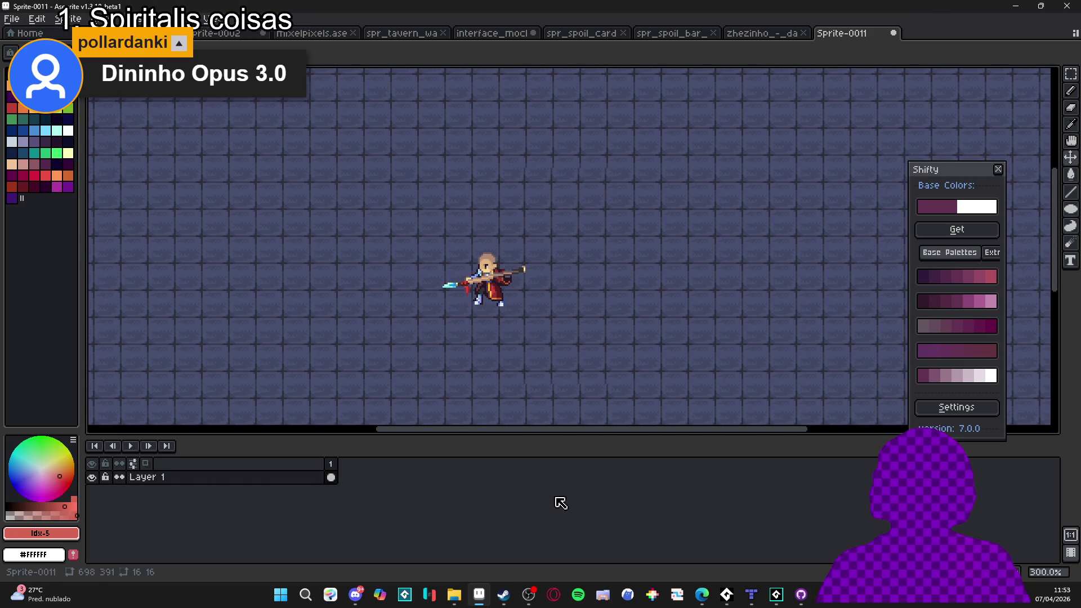
Search the Steam store for Don't Starve Together and view its fourth screenshot enlarged
click(505, 603)
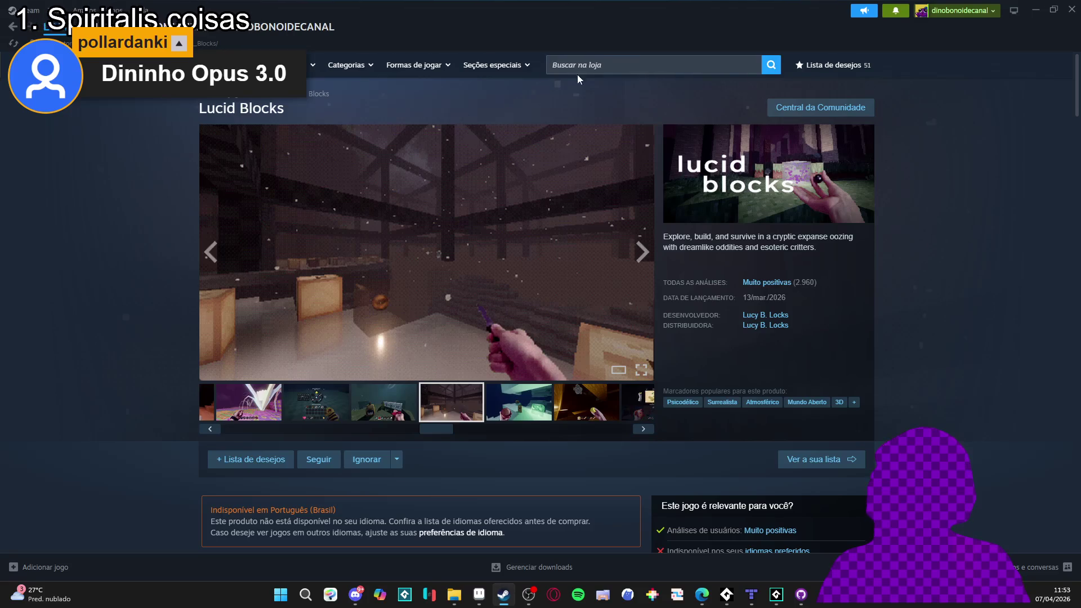
click(608, 64)
text(c)
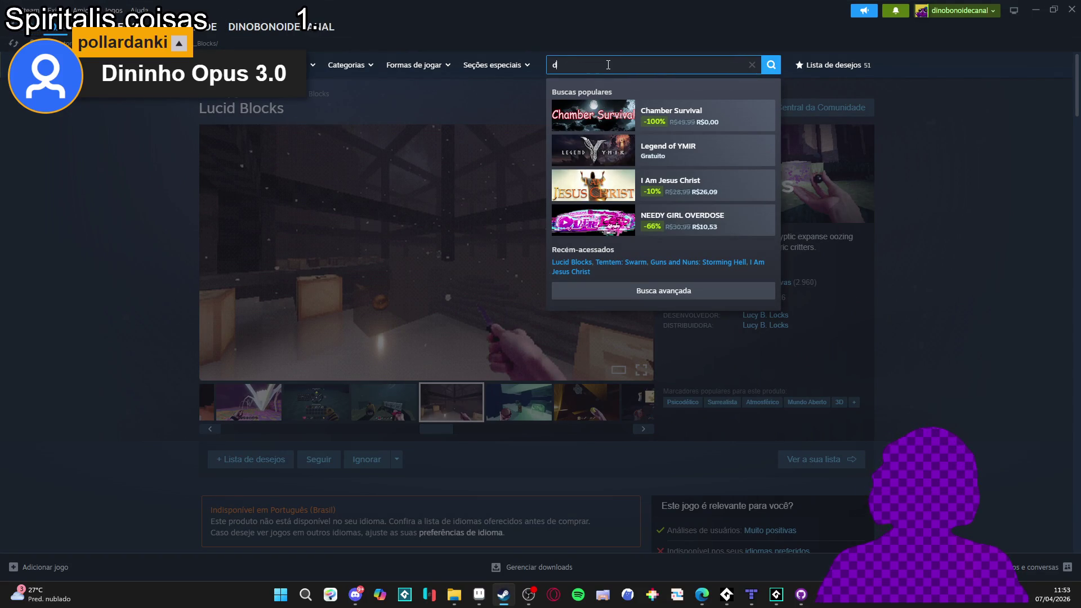
text('t)
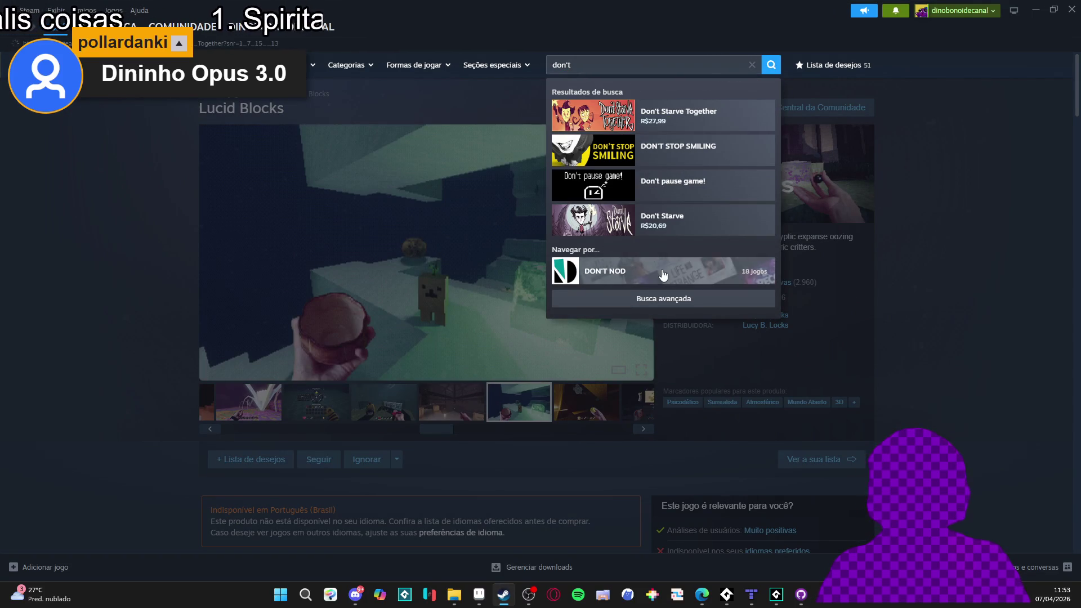
key(Return)
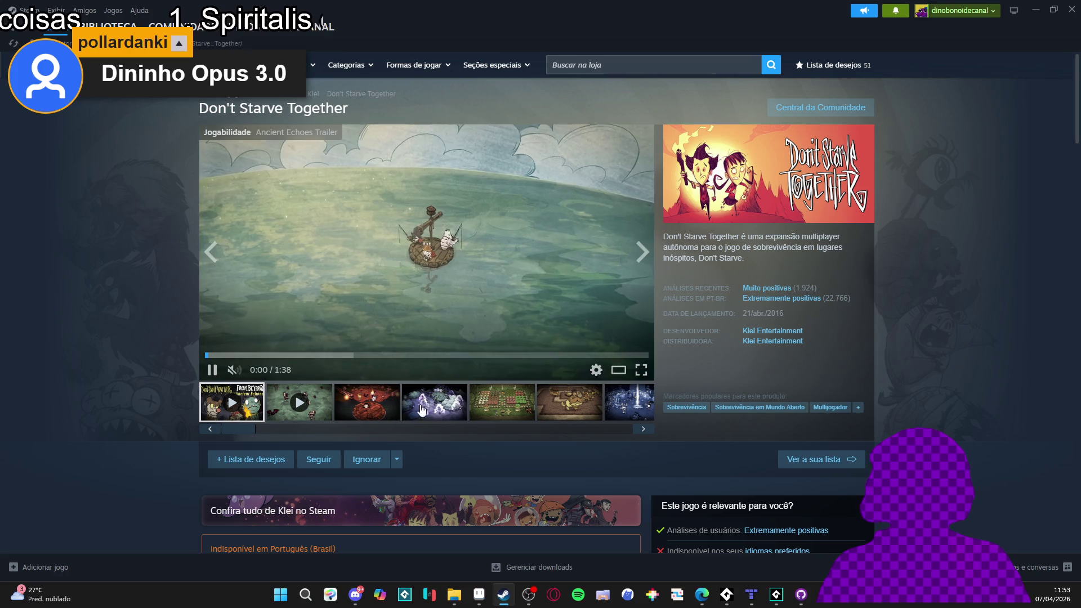
click(434, 402)
click(496, 331)
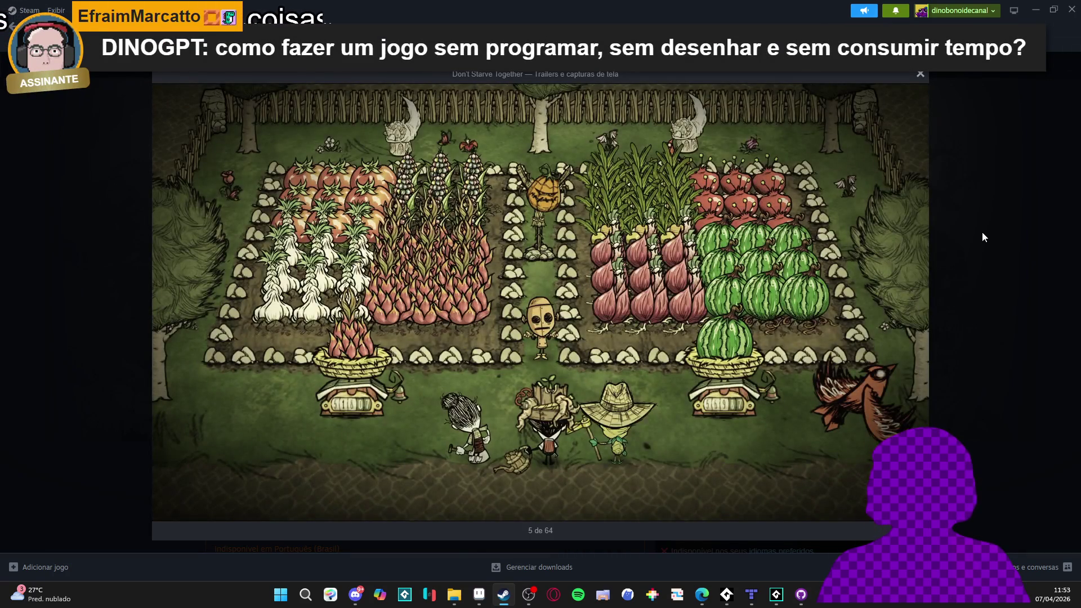
click(982, 233)
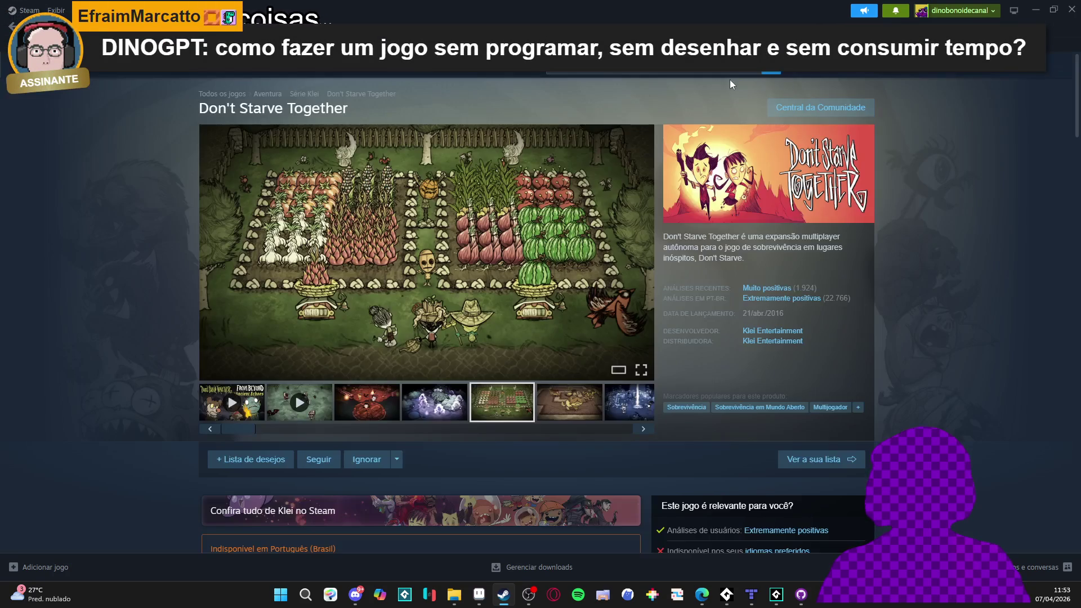
Search for 'rimworld' and flip through its screenshots two to six
click(615, 72)
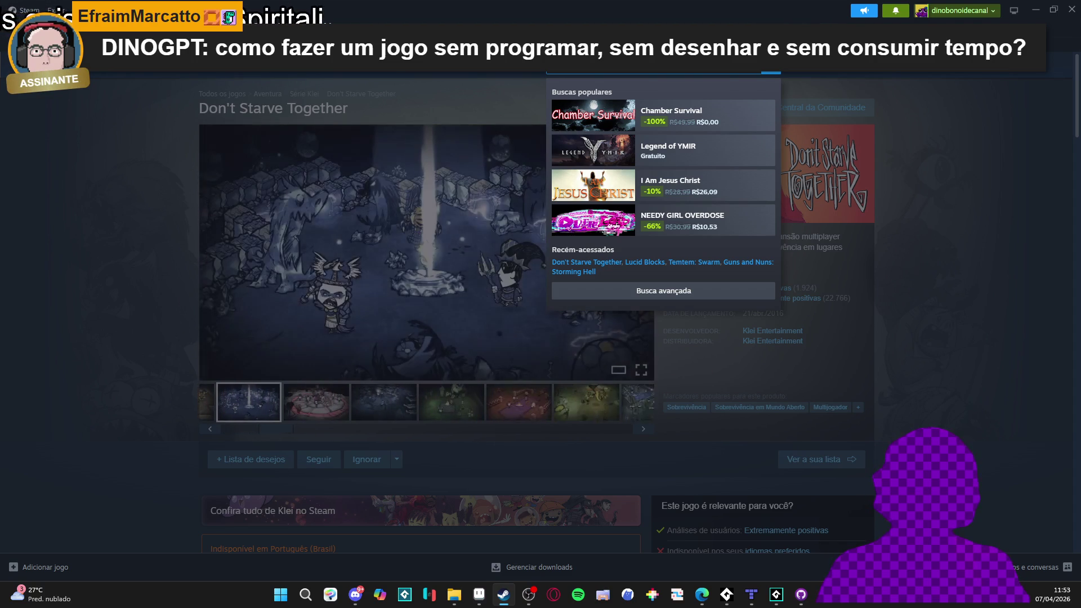
text(rimworld)
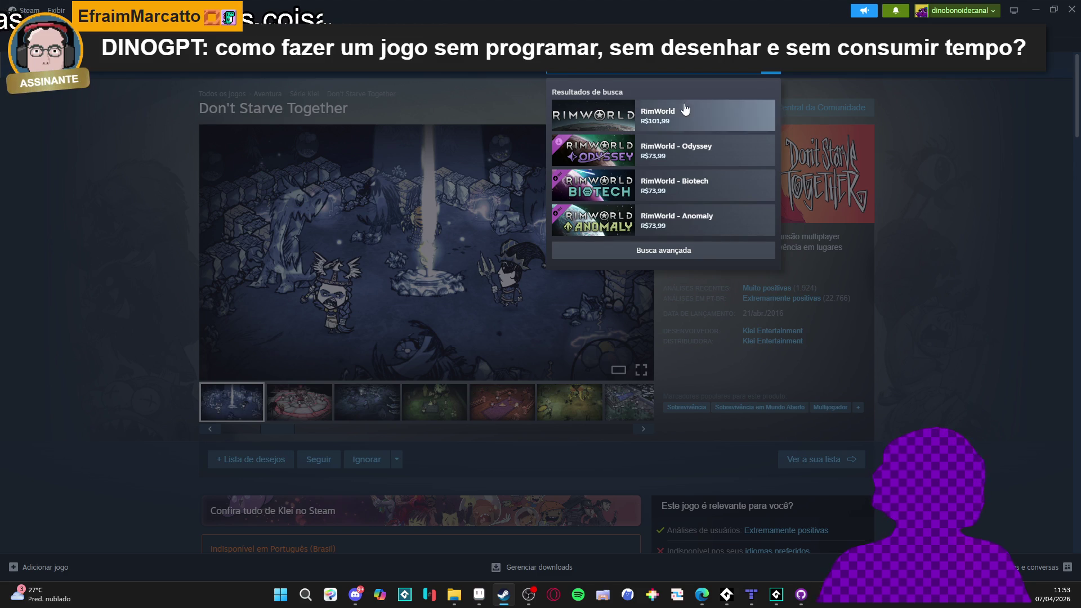
key(Return)
click(303, 417)
click(357, 421)
click(423, 419)
click(369, 410)
click(321, 415)
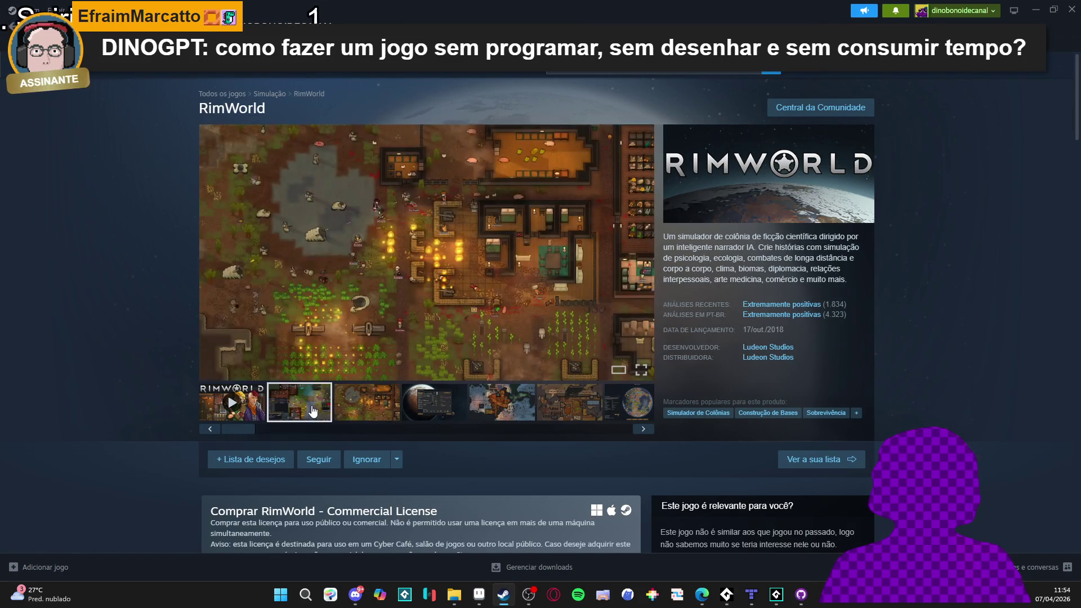
click(364, 420)
click(434, 420)
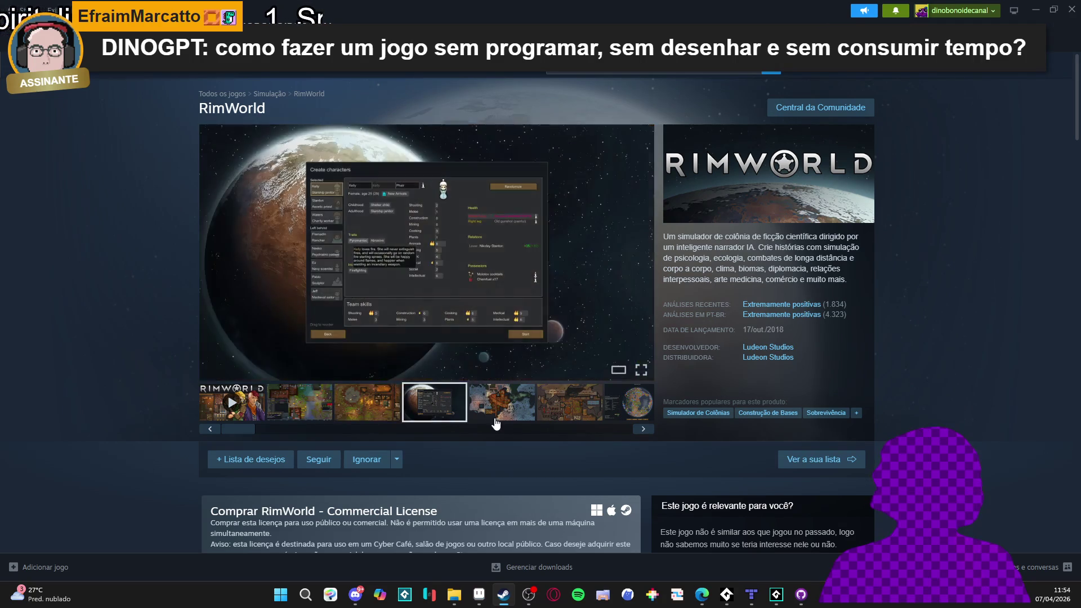
click(499, 424)
click(568, 421)
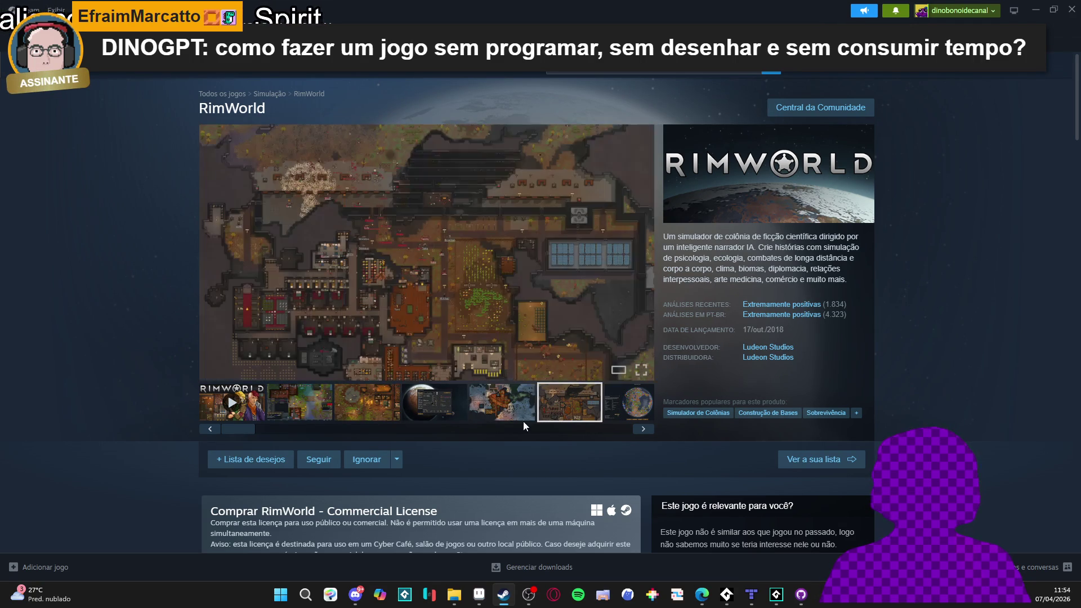
Enlarge the jungle colony screenshot, advance to the desert base, close it and minimize Steam
click(299, 415)
click(343, 380)
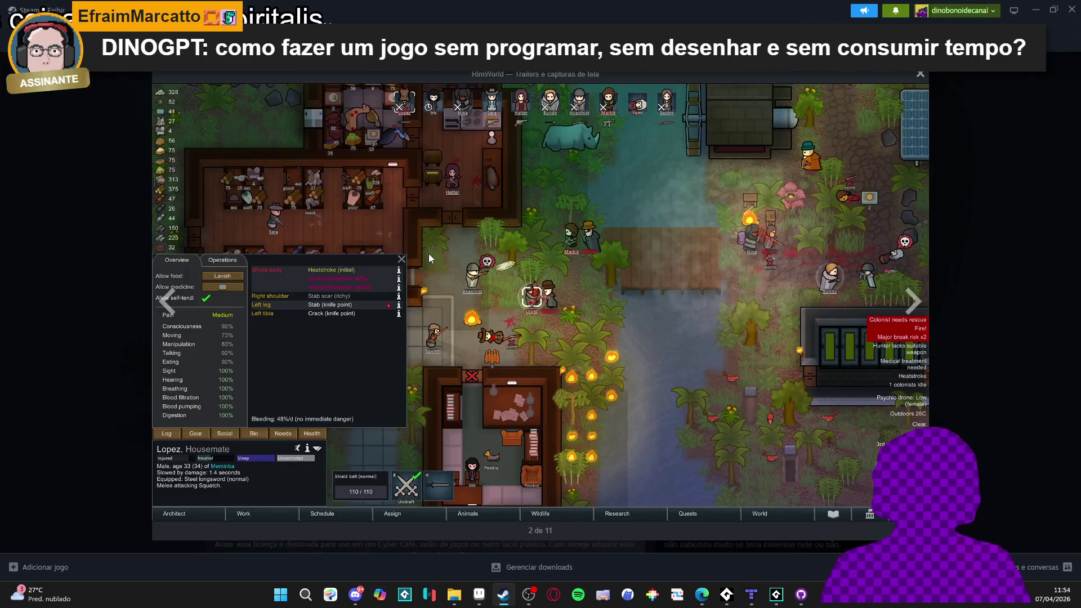
click(918, 306)
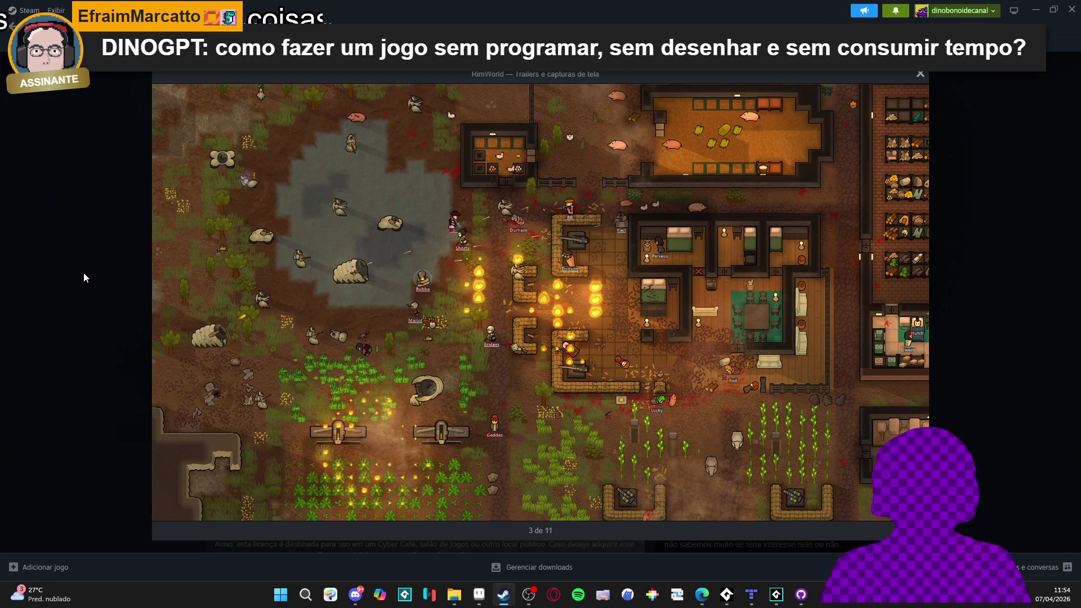
click(83, 272)
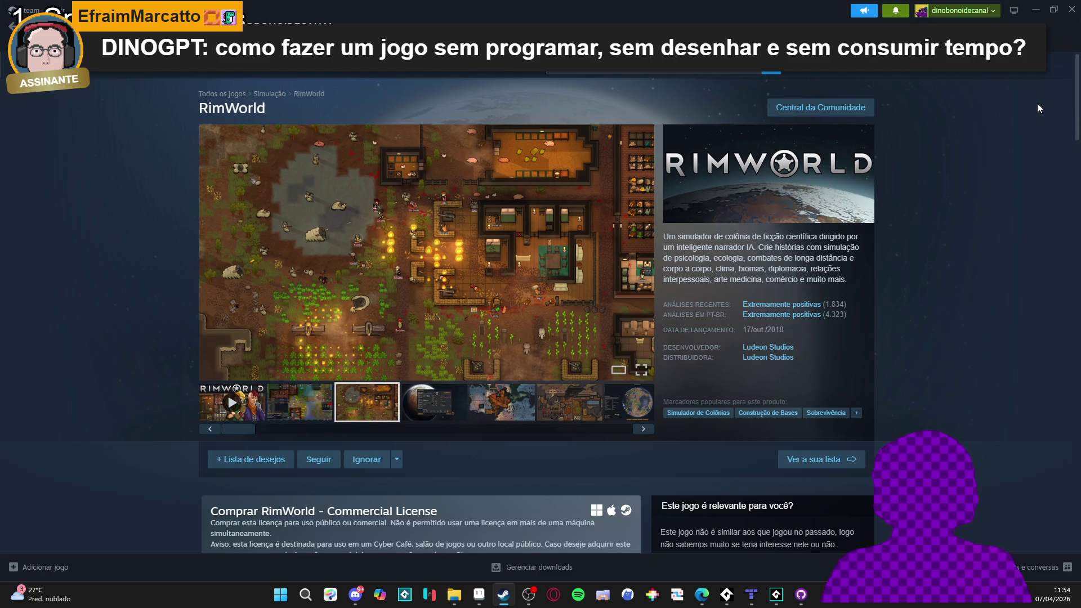
click(1035, 11)
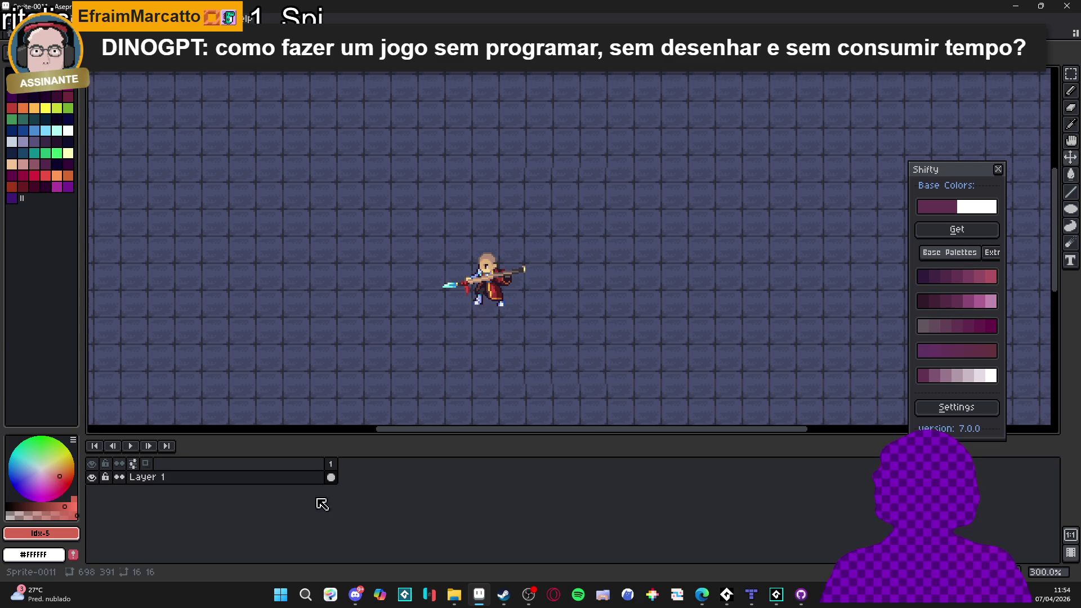
Add Layer 2 above Layer 1 and pick white from the palette as the drawing colour
click(304, 482)
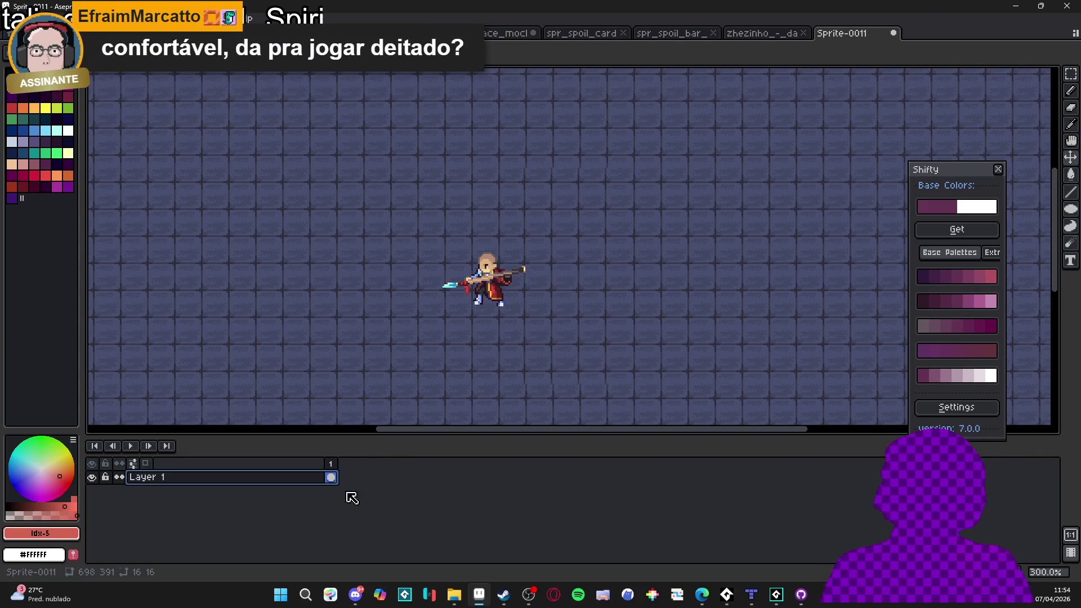
key(shift+n)
click(299, 478)
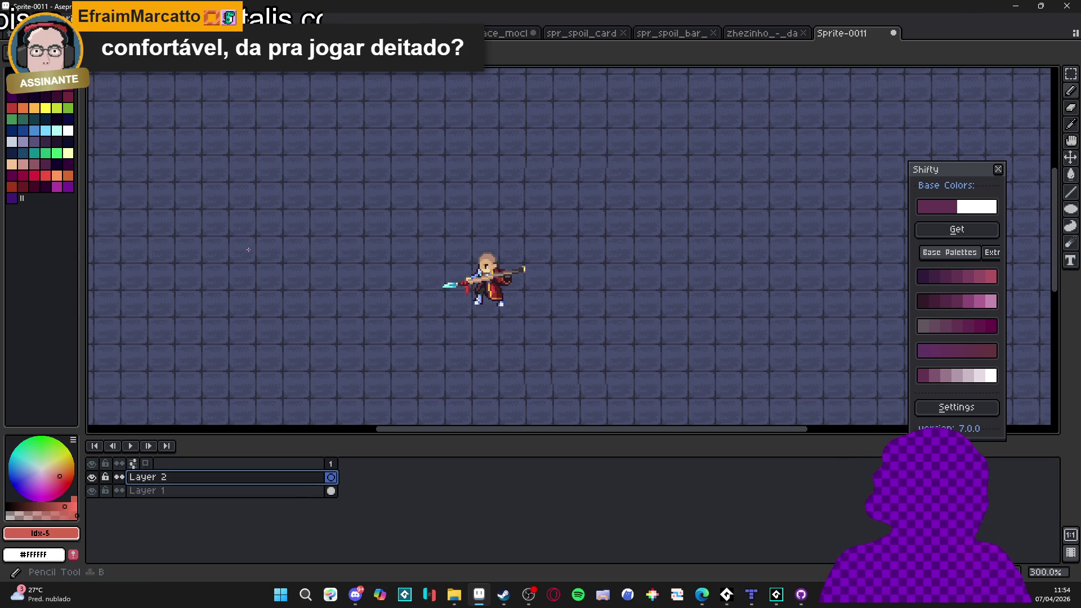
click(68, 130)
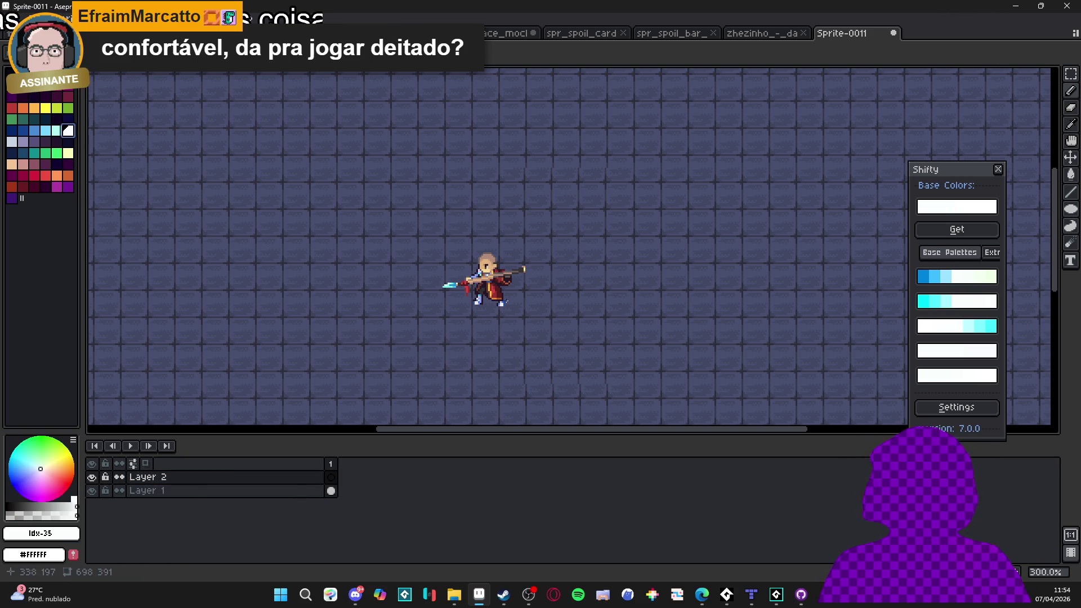
Zoom in and out on the canvas, then bring the Steam store back to the front
scroll(527, 297, up, 3)
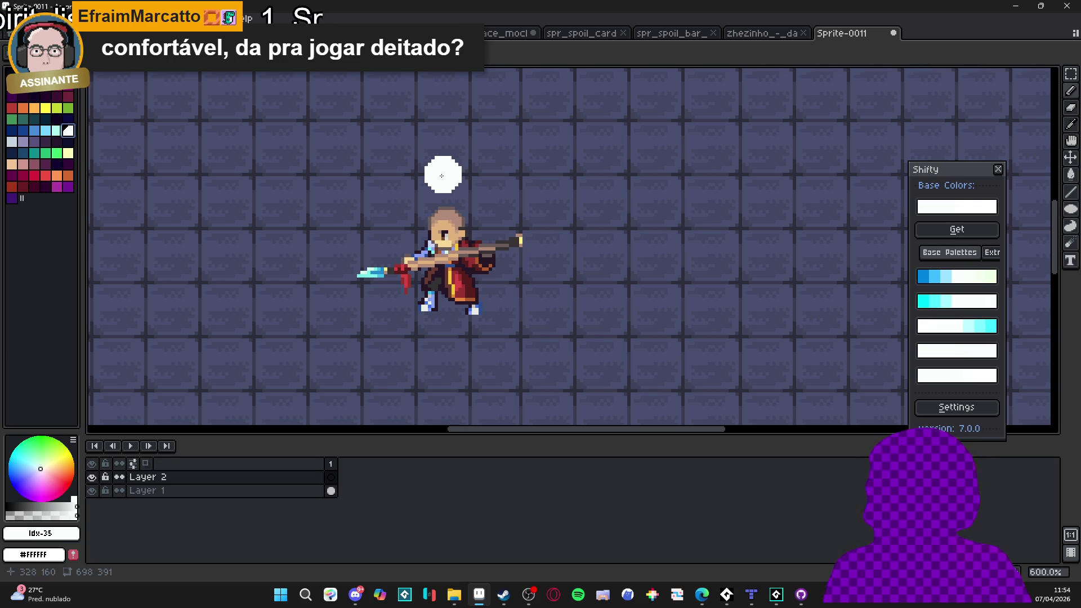
scroll(442, 175, down, 2)
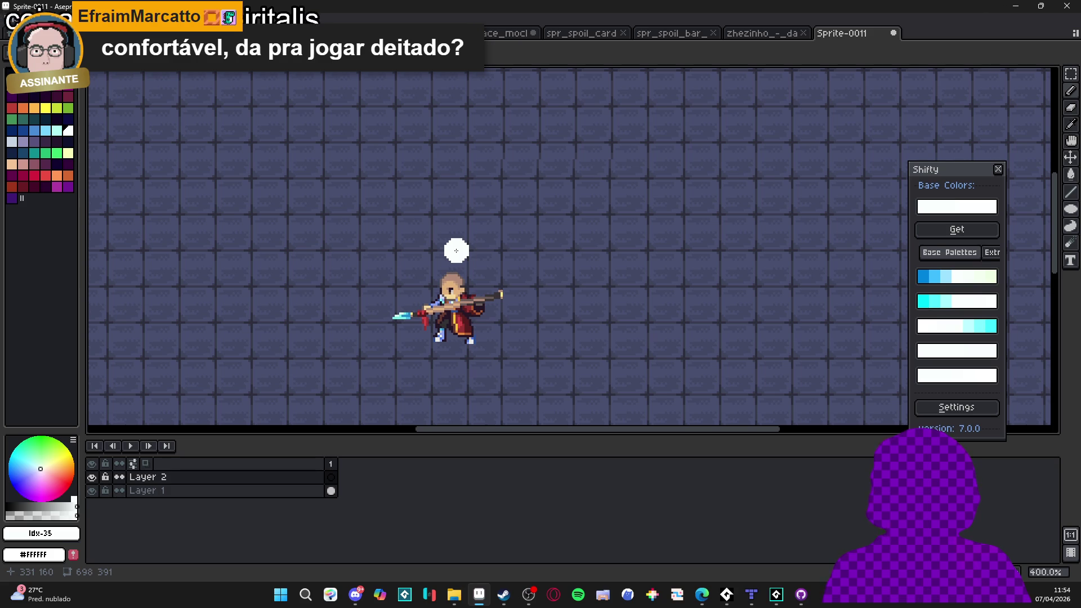
scroll(456, 257, up, 1)
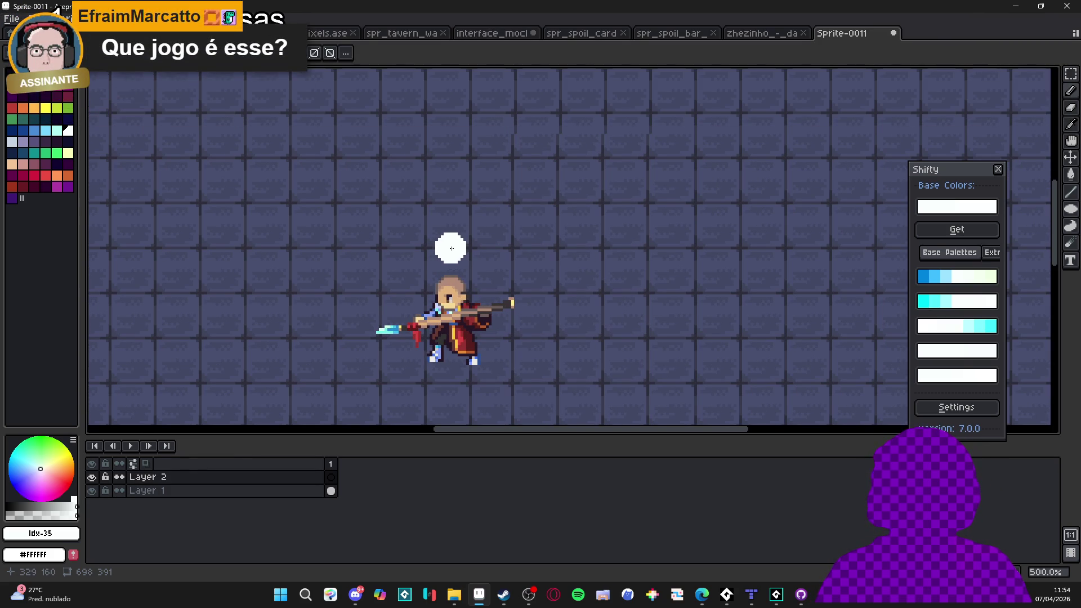
scroll(452, 249, down, 1)
click(504, 594)
Search the Steam store for 'absolum' and open the Absolum store page
mouse_move(316, 36)
click(647, 70)
text(abso)
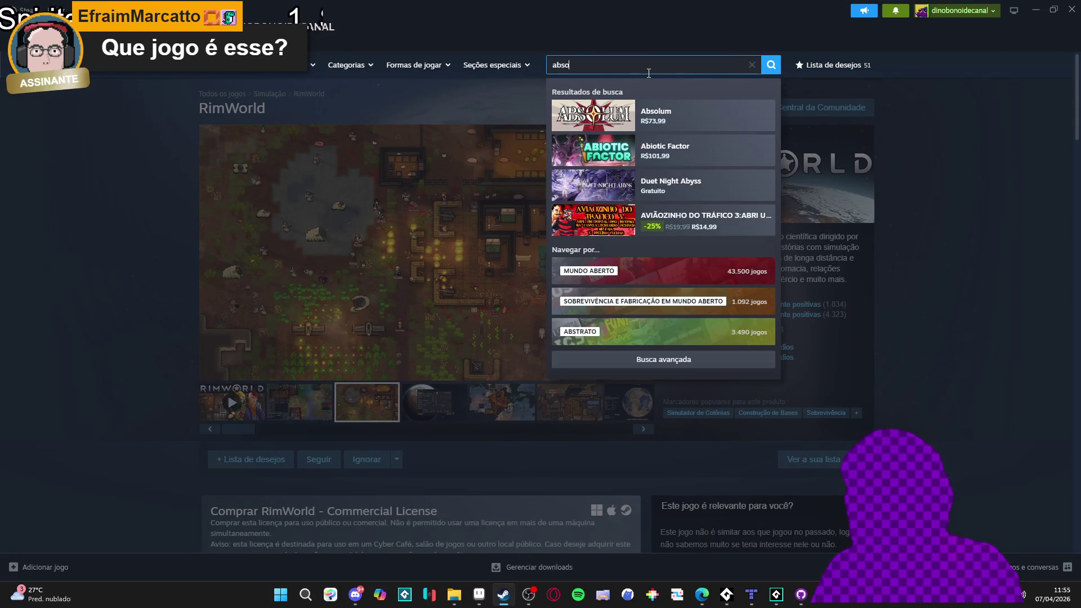
text(lum)
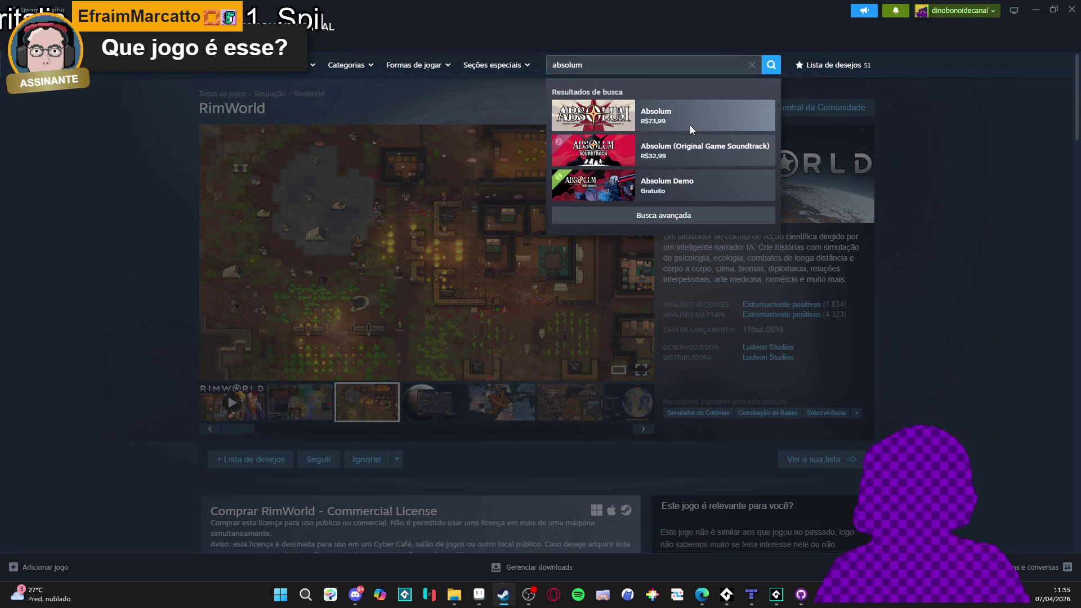
key(Down)
key(Return)
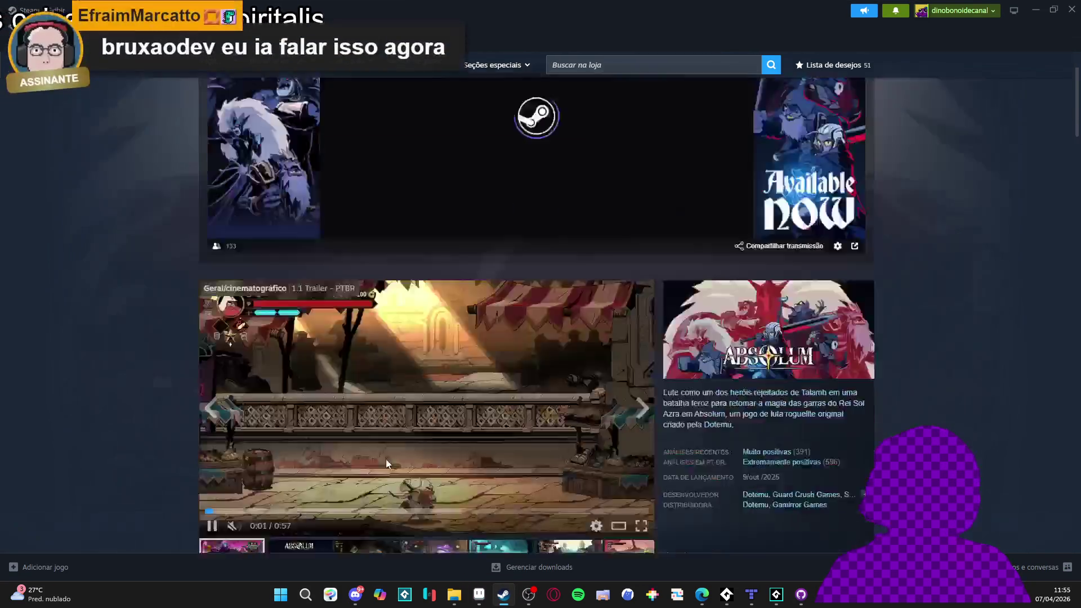
Browse the campfire and purple attack screenshots on the store page
scroll(373, 432, down, 2)
click(367, 431)
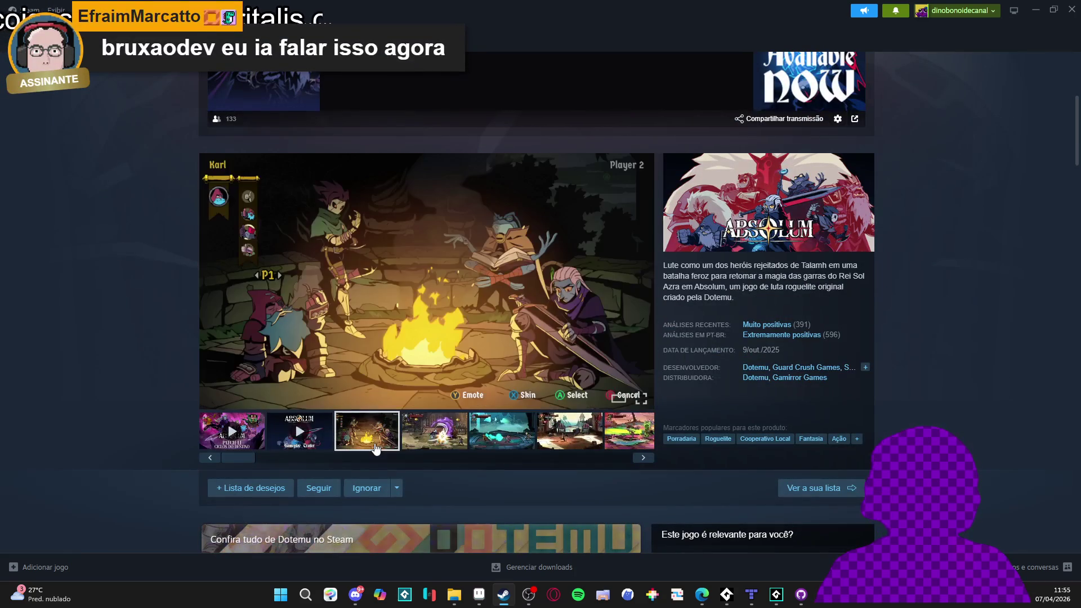
click(403, 432)
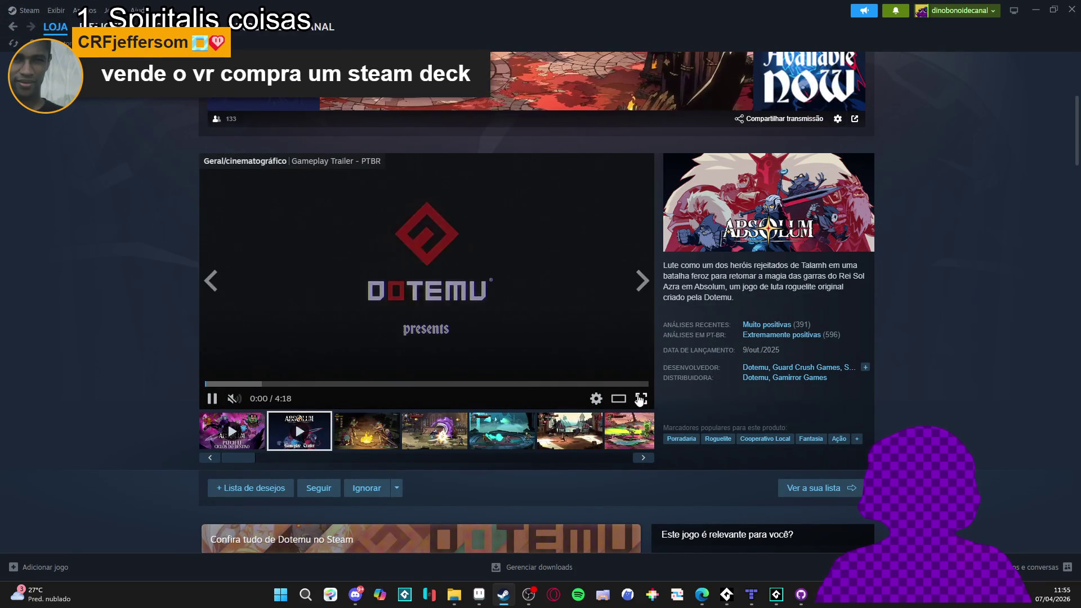
Watch the gameplay trailer in the large viewer, skipping ahead, then pause it
click(640, 399)
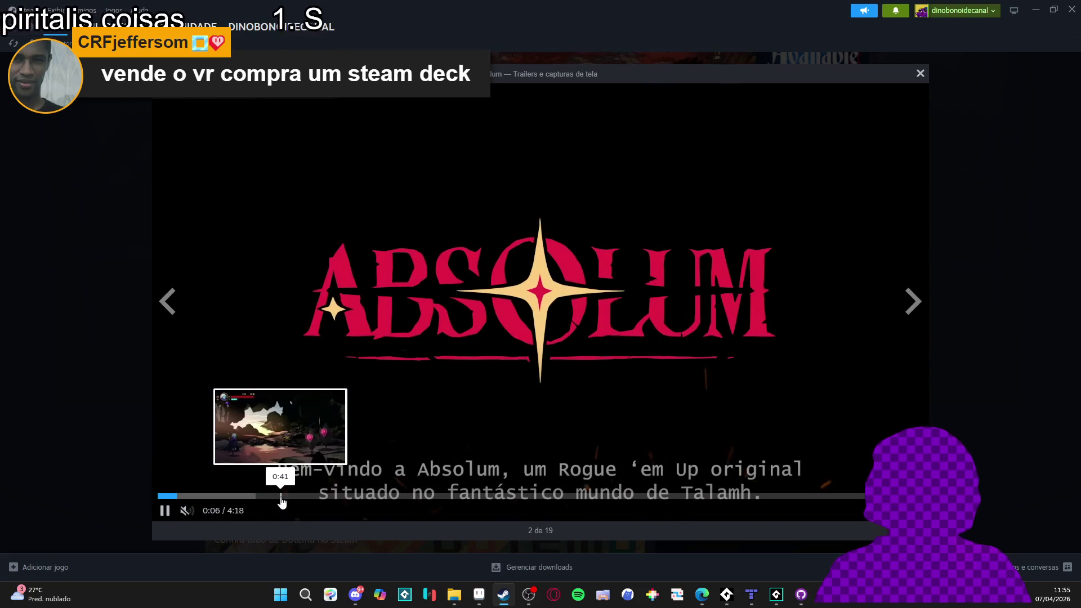
click(261, 497)
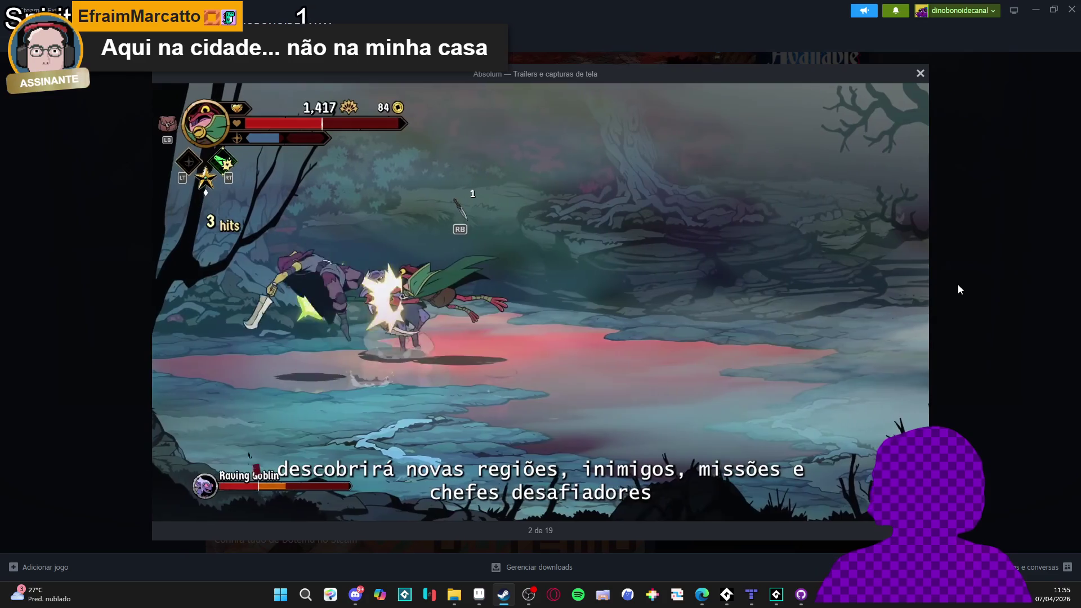
mouse_move(587, 317)
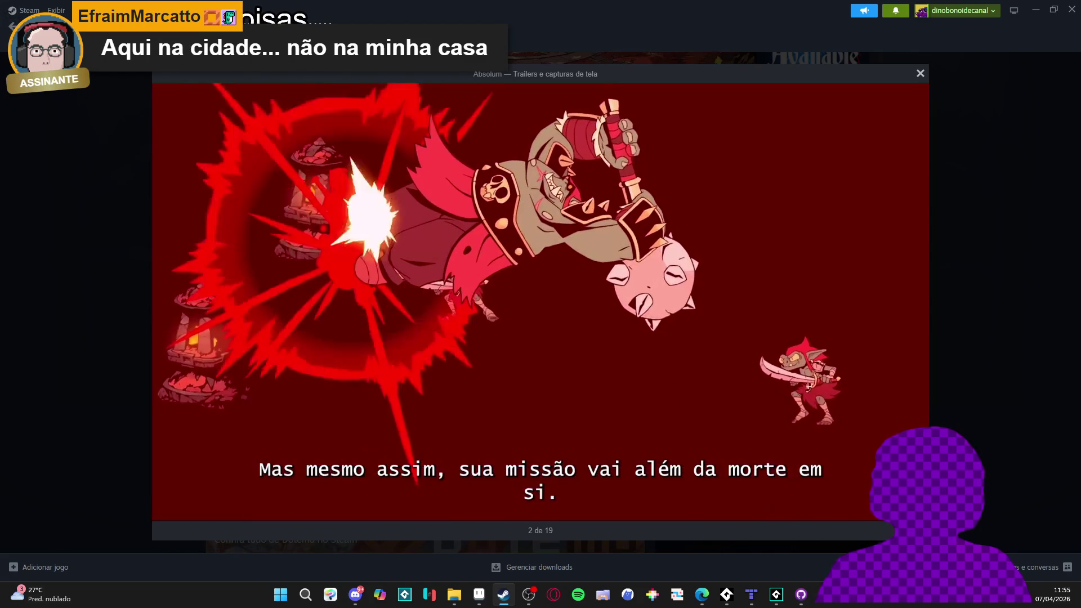
click(552, 285)
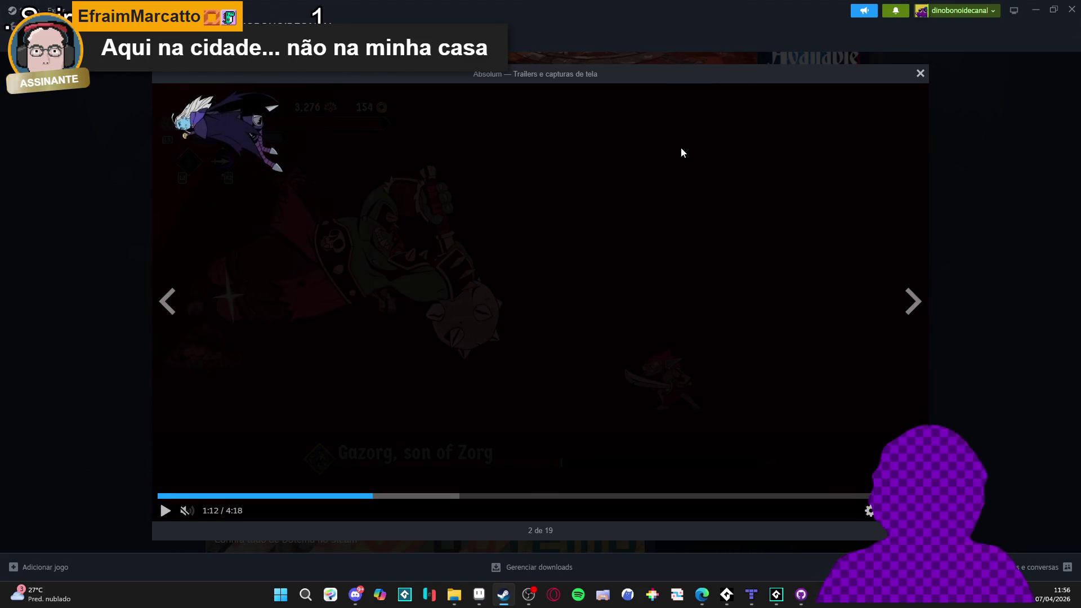
Close the trailer viewer, settle on the teal gameplay screenshot, and minimize Steam
click(972, 174)
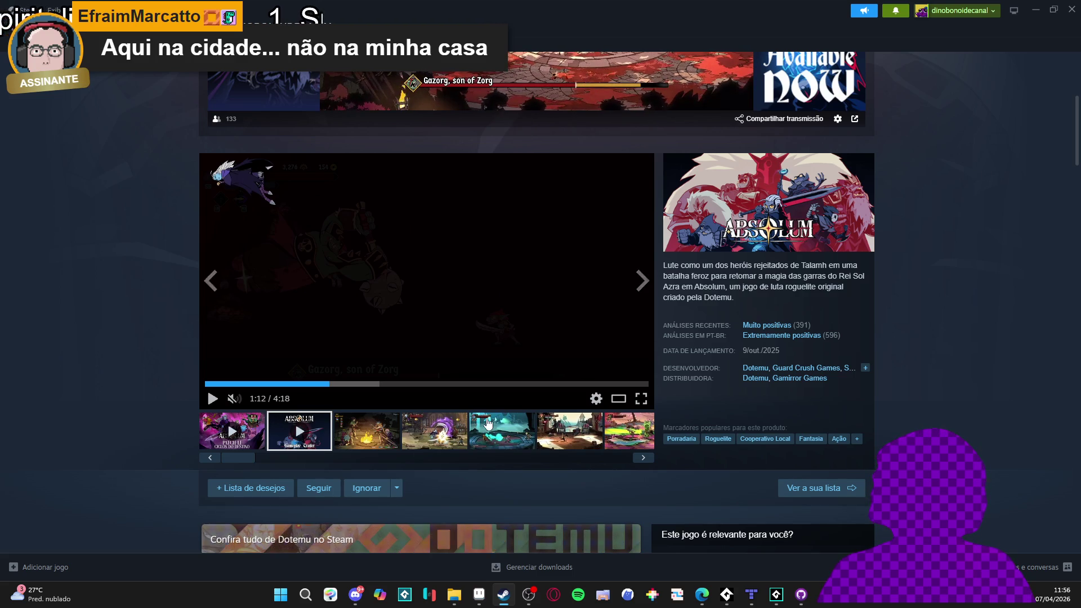
click(501, 431)
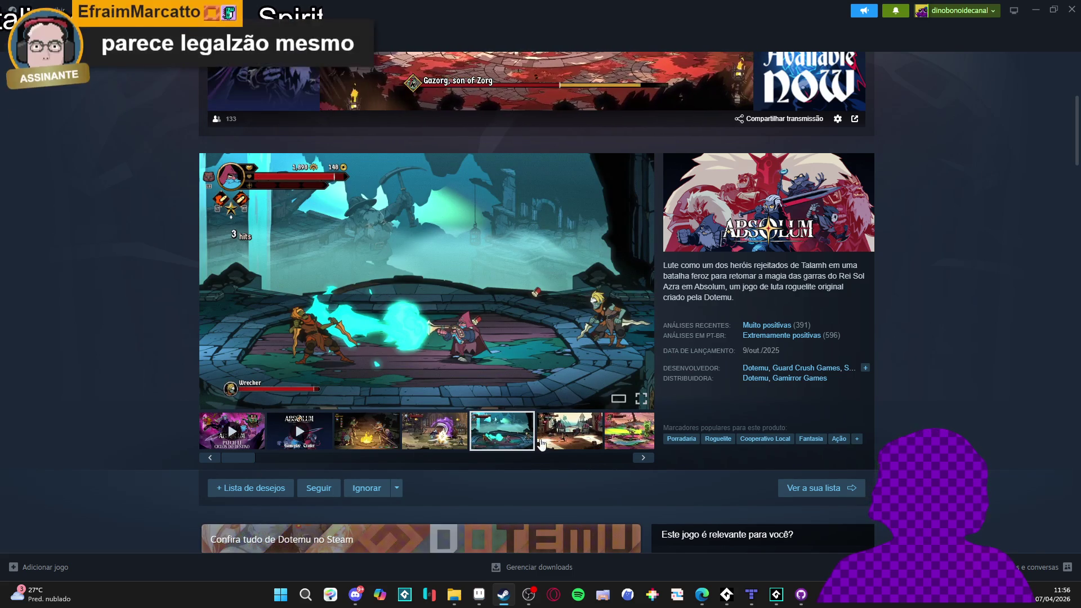
click(445, 430)
click(486, 428)
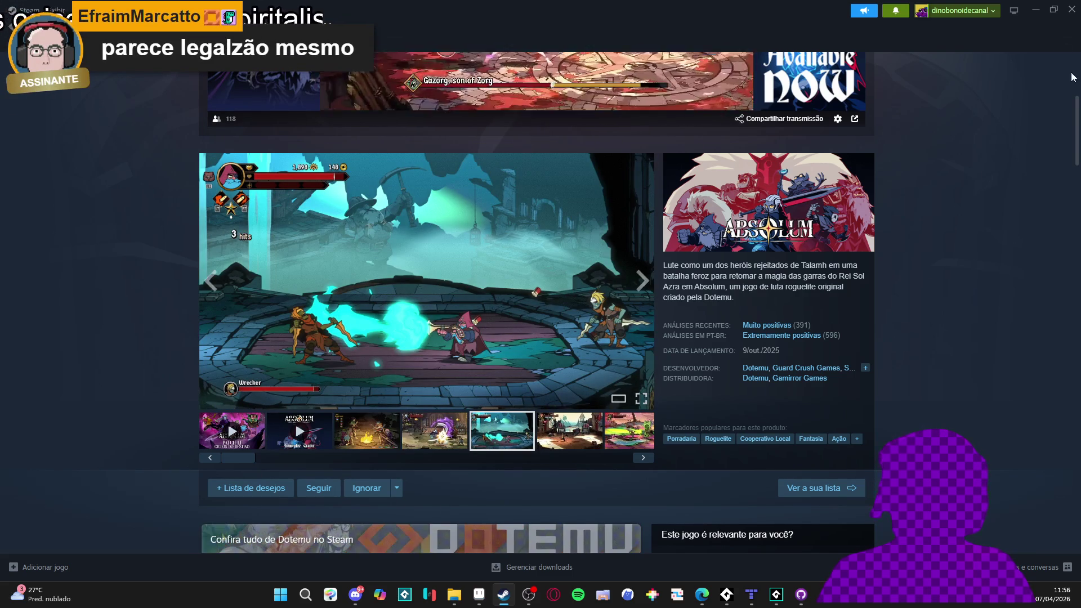
click(1035, 10)
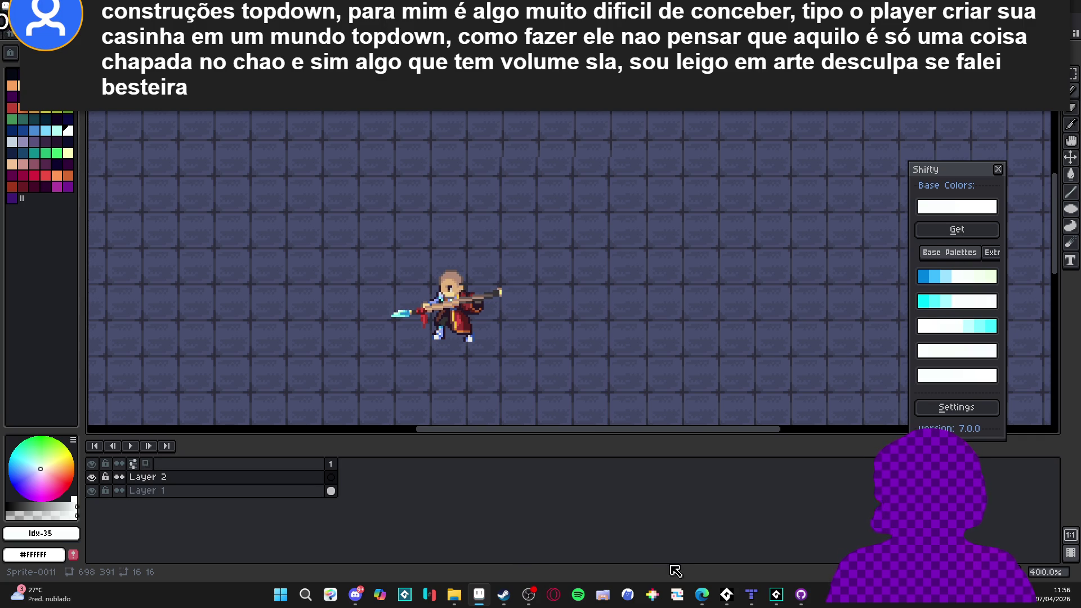
Pass briefly through GameMaker, then Alt+Tab back to the character sprite in Aseprite
click(775, 595)
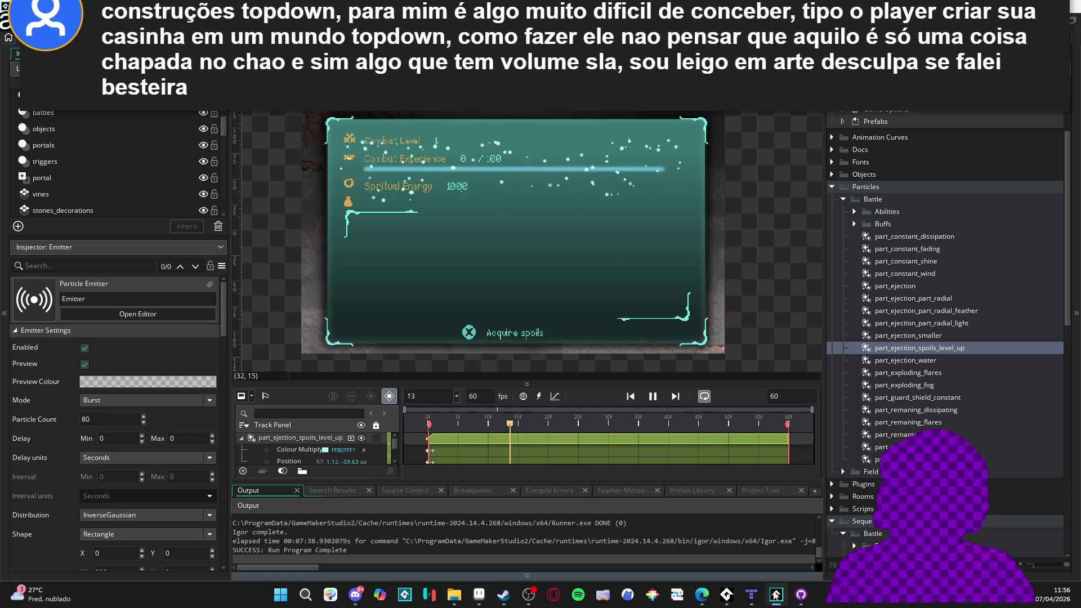
key(alt+Tab)
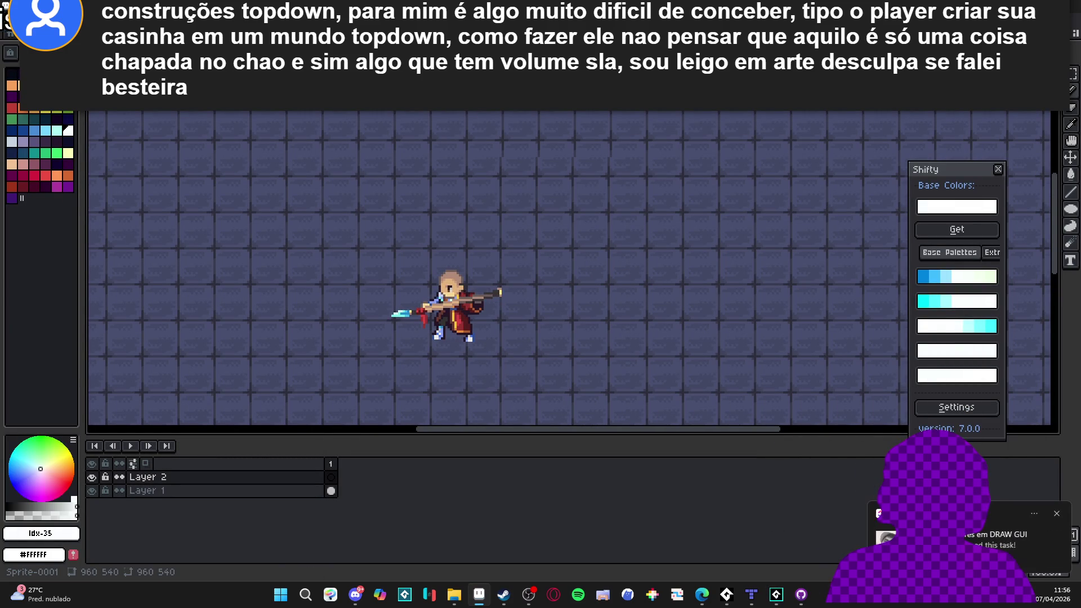
Dismiss the notification, show spr_tavern_wall_and_floor_tileset.png, then move to Tiled
click(1055, 514)
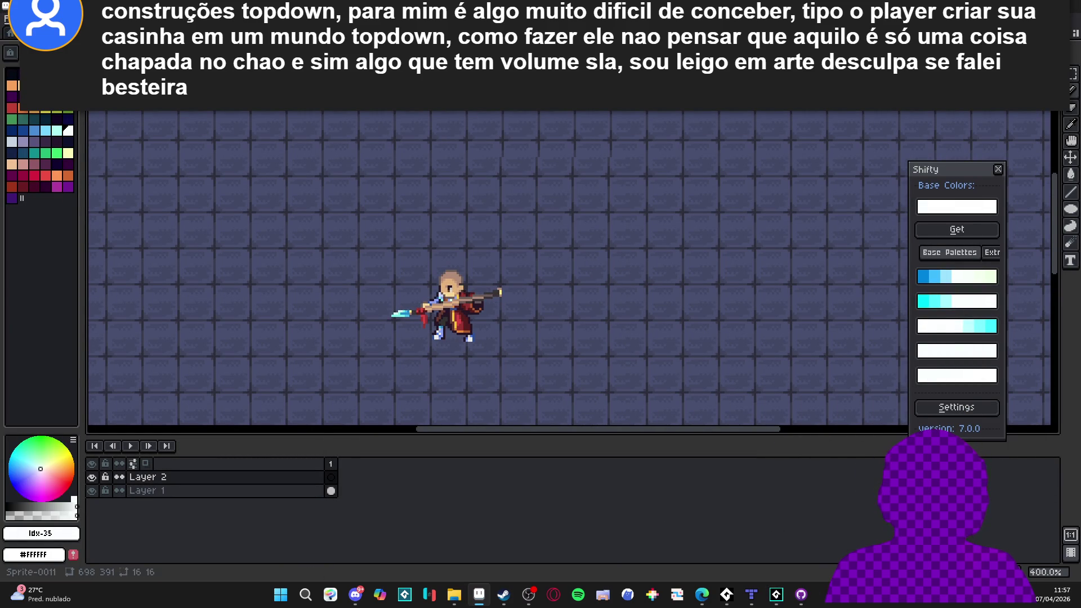
key(ctrl+Tab)
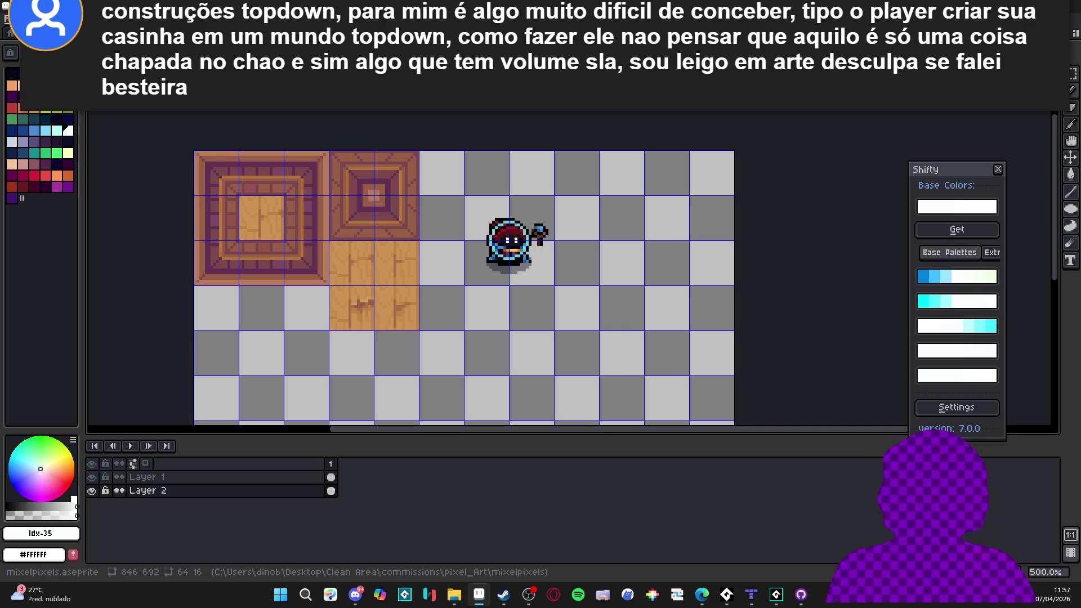
click(749, 598)
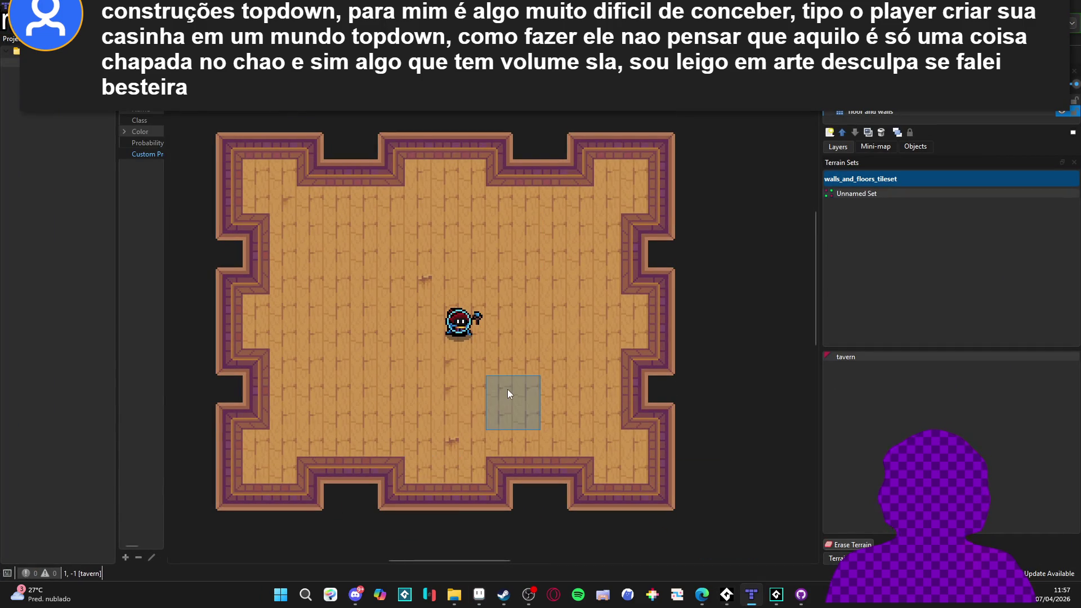
Reposition the map view and select the tavern terrain from the Terrain Sets
drag(614, 349, 516, 362)
scroll(516, 362, down, 2)
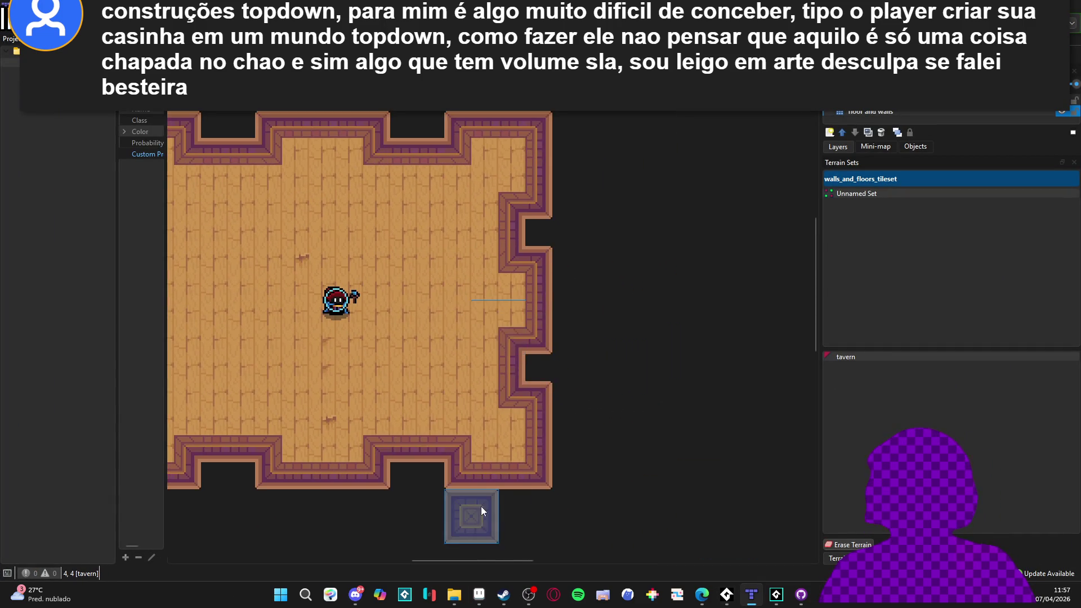
scroll(649, 458, left, 5)
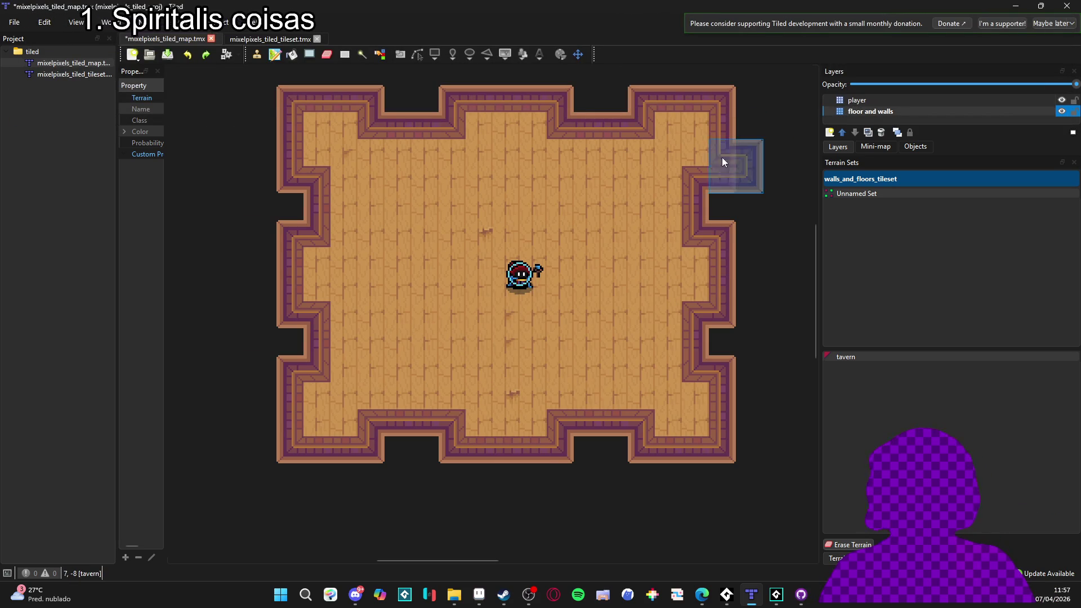
scroll(600, 304, down, 2)
scroll(489, 388, up, 3)
scroll(489, 388, right, 4)
scroll(489, 389, down, 2)
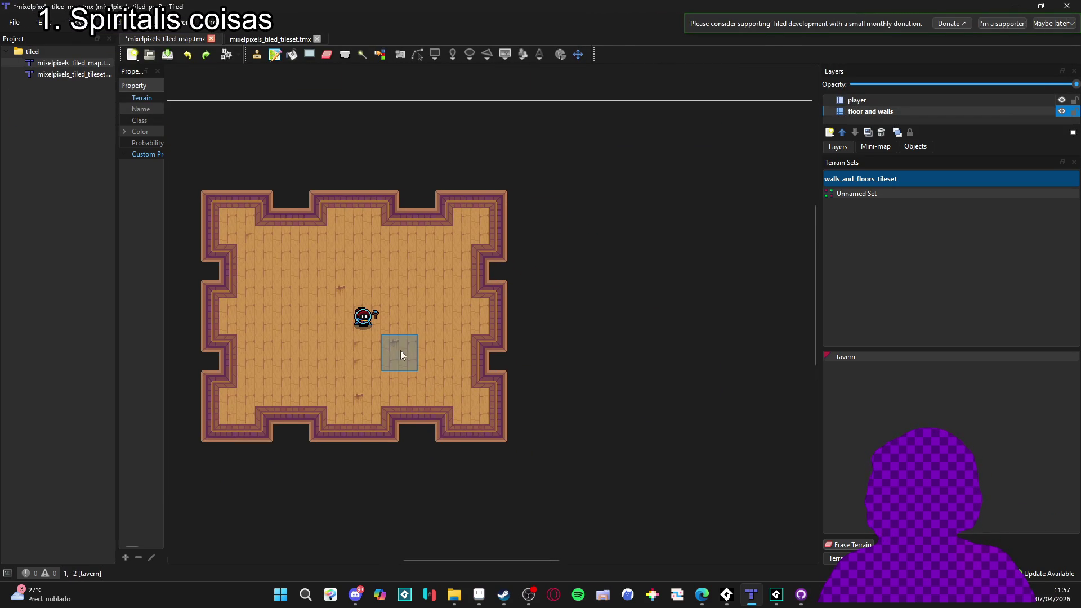
click(876, 556)
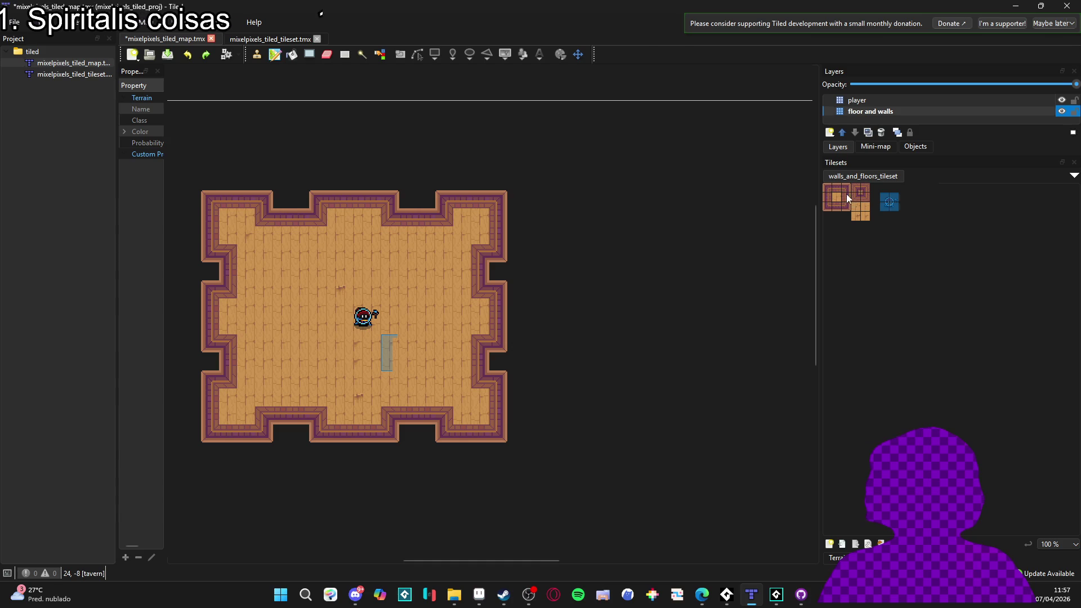
click(847, 557)
click(860, 357)
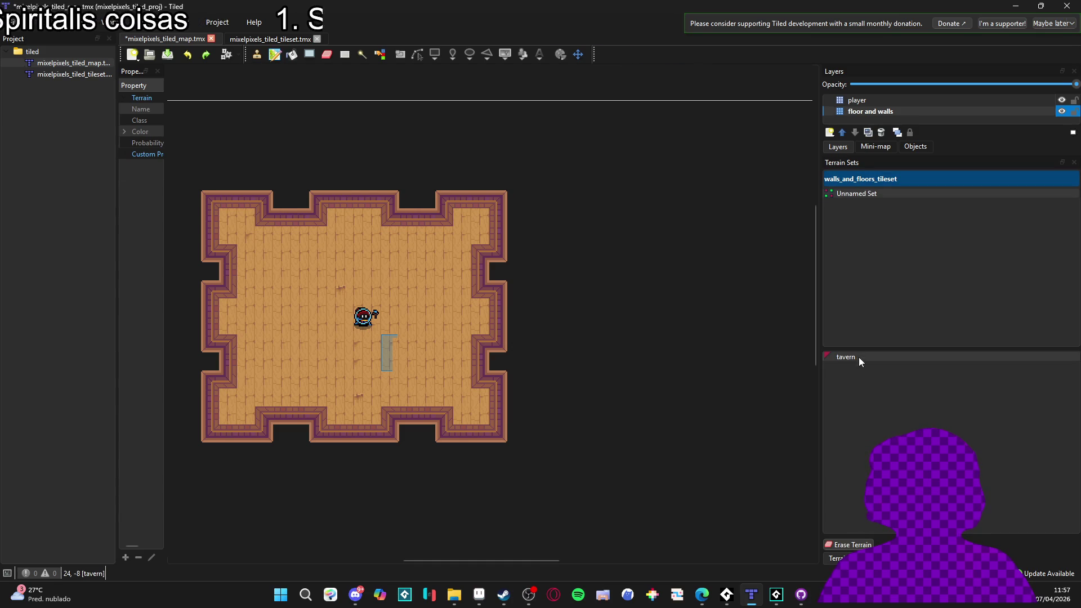
Paint a vertical strip of tavern terrain on the map
scroll(540, 304, up, 3)
scroll(570, 309, right, 3)
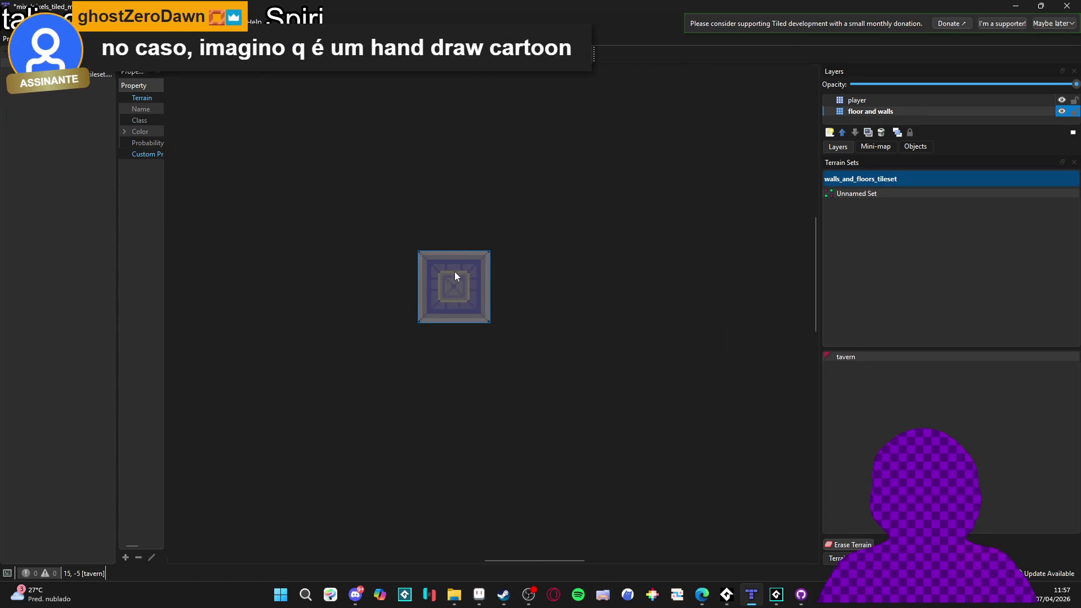
mouse_move(434, 194)
mouse_down()
mouse_move(421, 410)
mouse_move(659, 400)
mouse_move(680, 247)
mouse_move(594, 163)
mouse_move(460, 170)
mouse_move(522, 217)
mouse_move(637, 243)
mouse_move(471, 259)
mouse_move(454, 290)
mouse_move(649, 284)
mouse_move(471, 313)
mouse_move(445, 375)
mouse_move(630, 374)
mouse_up()
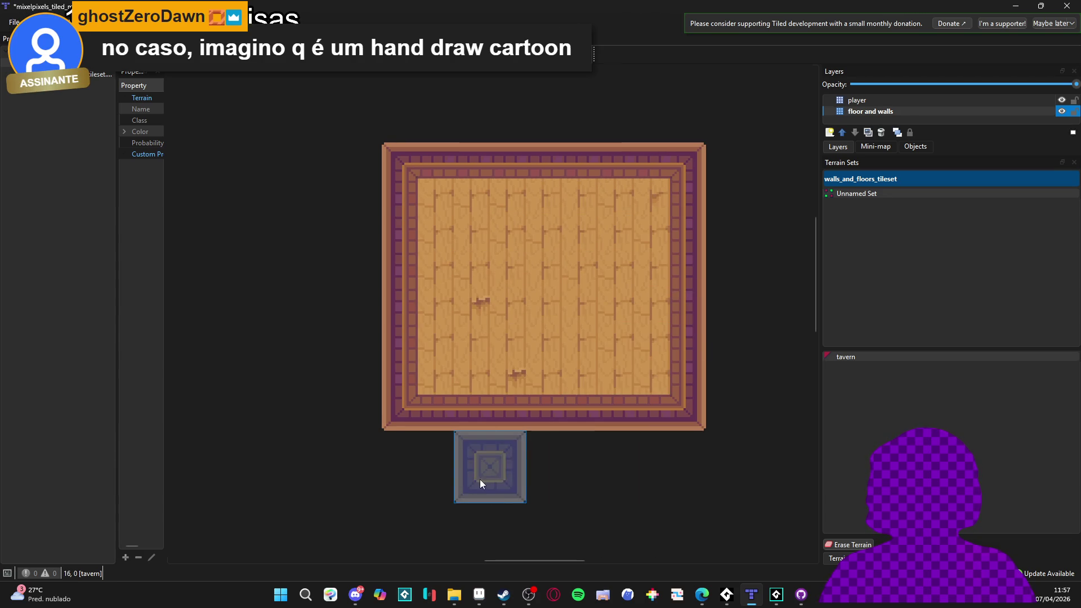
Paint a corridor and wall corner joining a smaller room beside the tavern room
scroll(473, 461, down, 2)
scroll(473, 461, right, 1)
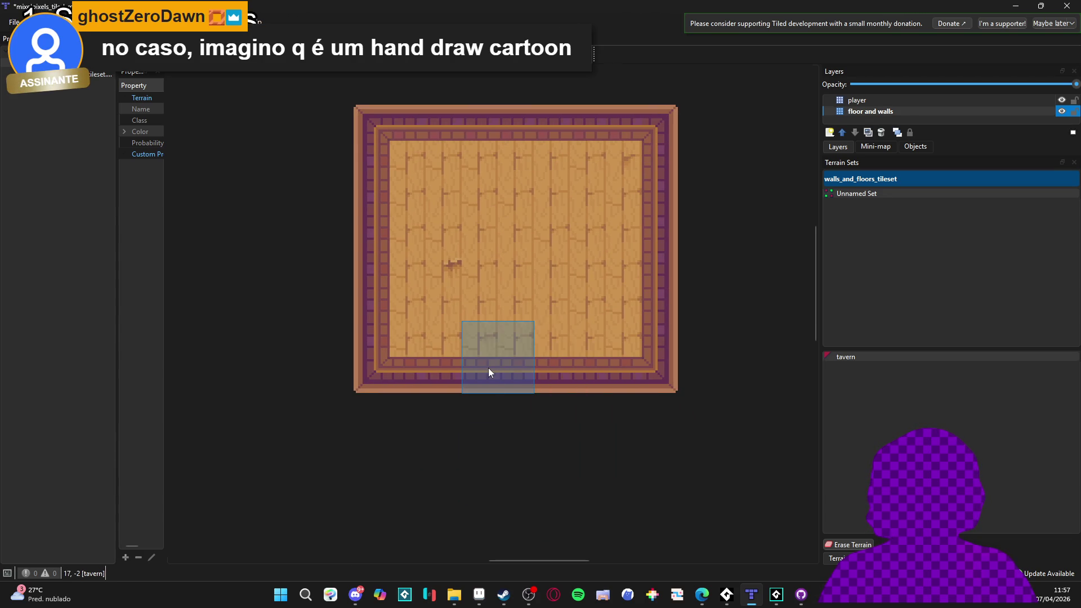
scroll(366, 293, left, 5)
mouse_move(484, 279)
mouse_down()
mouse_move(464, 282)
mouse_move(500, 262)
mouse_move(441, 237)
mouse_move(435, 203)
mouse_move(418, 285)
mouse_move(397, 195)
mouse_move(451, 188)
mouse_move(445, 317)
mouse_move(398, 345)
mouse_move(415, 379)
mouse_move(455, 386)
mouse_up()
Erase a tile from the bottom wall, undo the extra wall step, and show tileset tiles
scroll(563, 411, down, 3)
scroll(619, 433, down, 2)
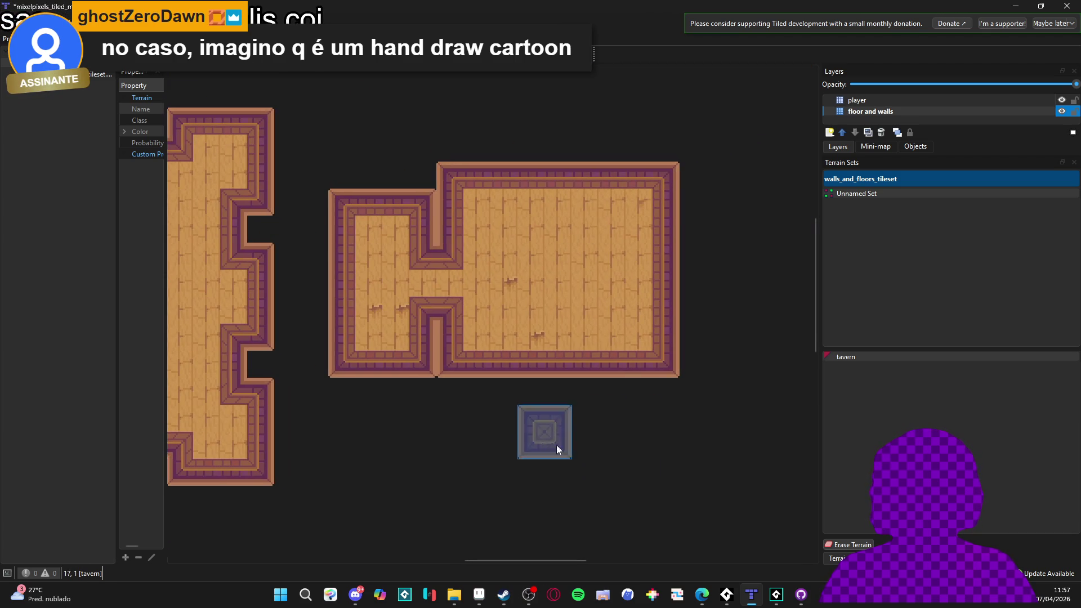
scroll(593, 481, down, 1)
right_click(568, 436)
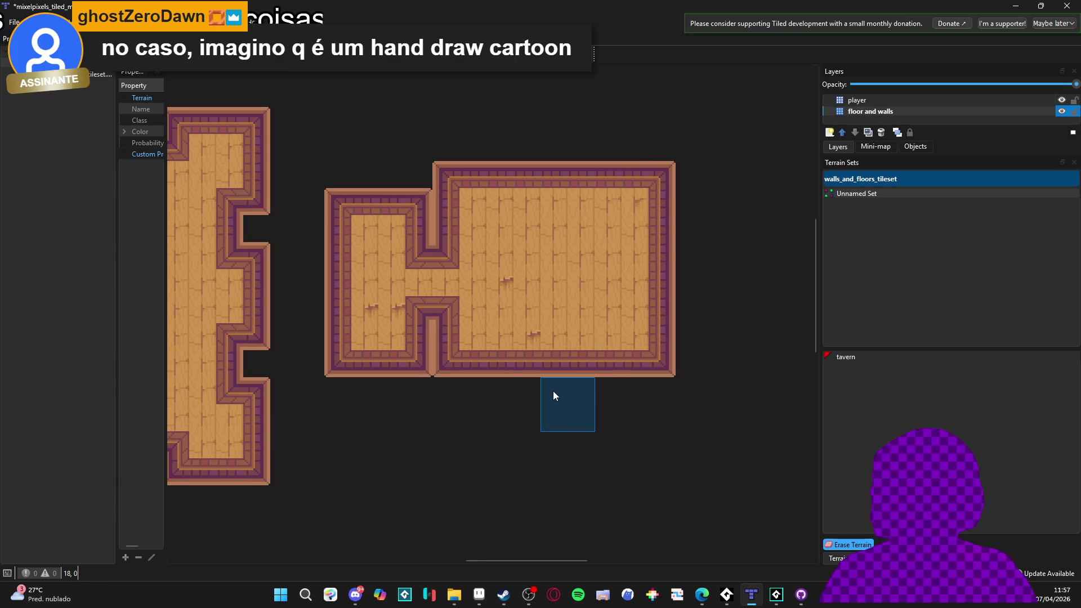
click(551, 366)
key(ctrl+z)
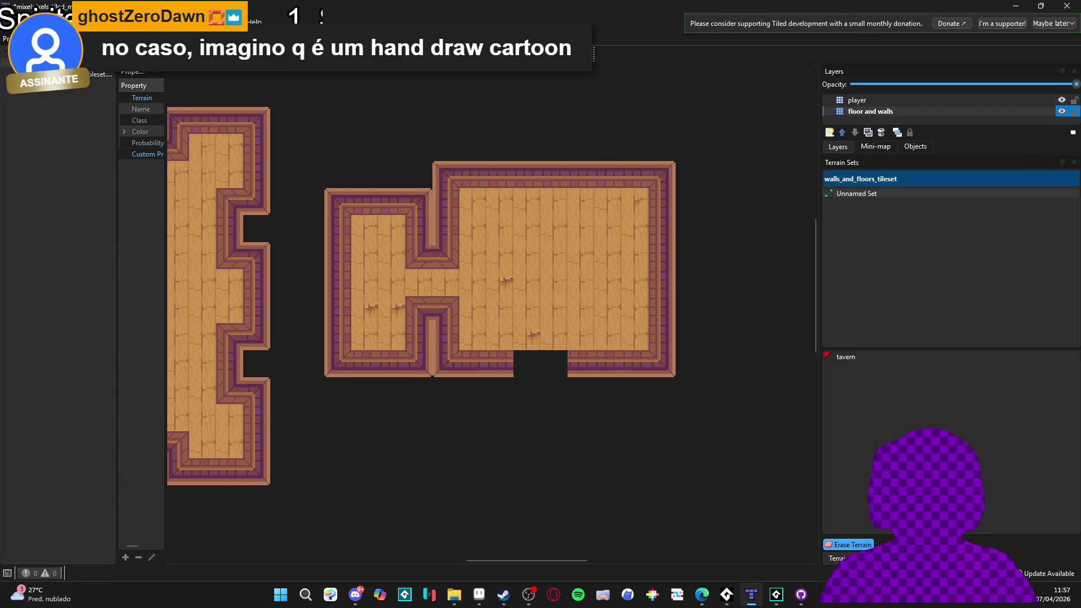
key(b)
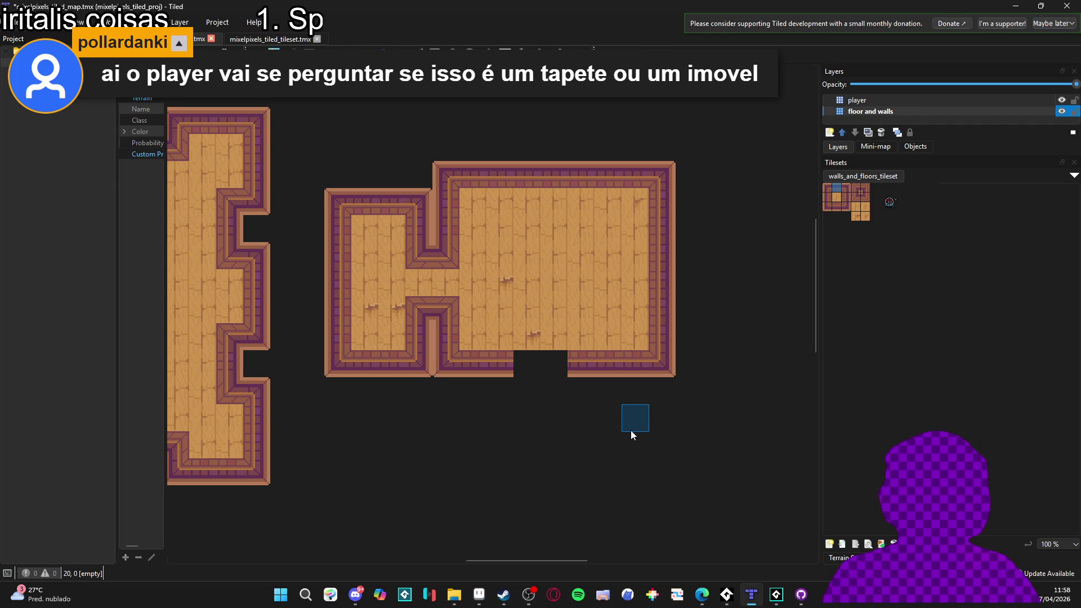
Undo to restore the bottom wall tiles, pan the map, and return to Aseprite
key(ctrl+z)
key(ctrl+z)
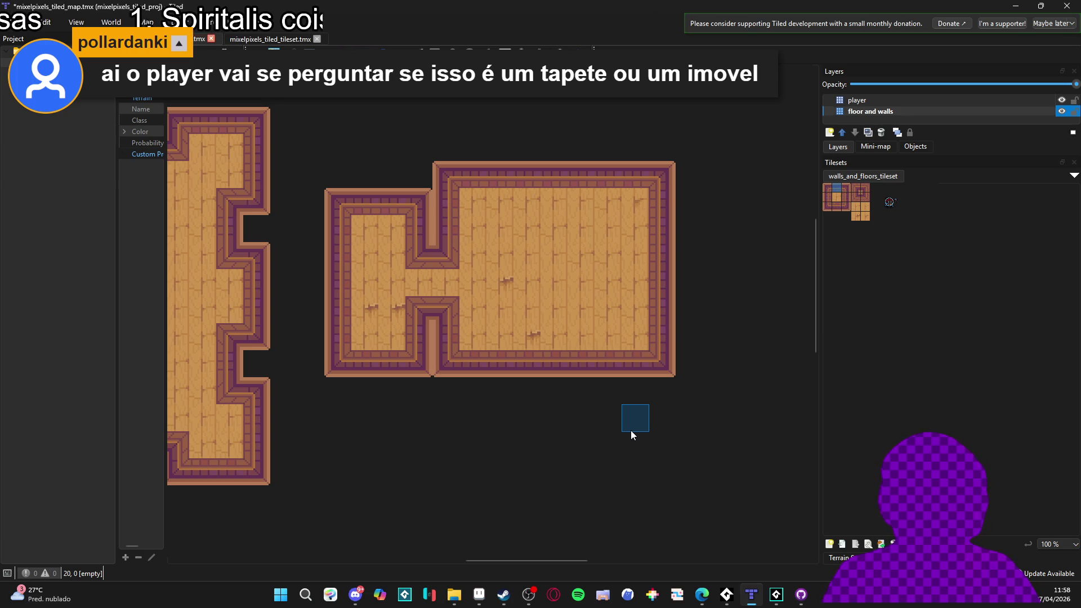
mouse_move(529, 452)
mouse_down()
mouse_move(595, 456)
mouse_move(663, 429)
mouse_move(629, 417)
mouse_up()
scroll(596, 457, down, 1)
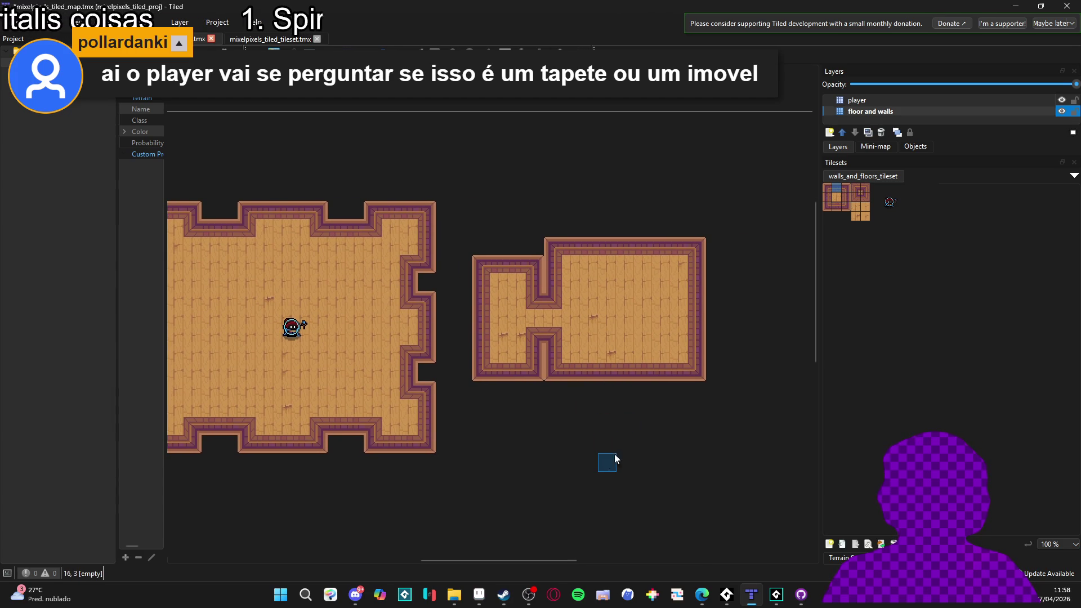
drag(608, 461, 558, 399)
click(479, 594)
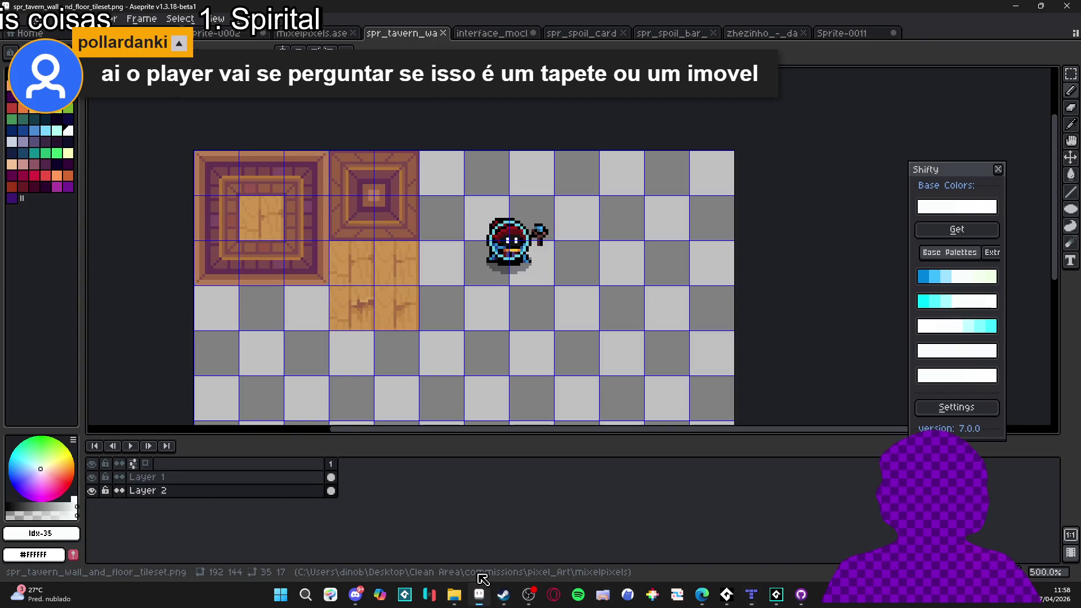
click(311, 34)
click(236, 33)
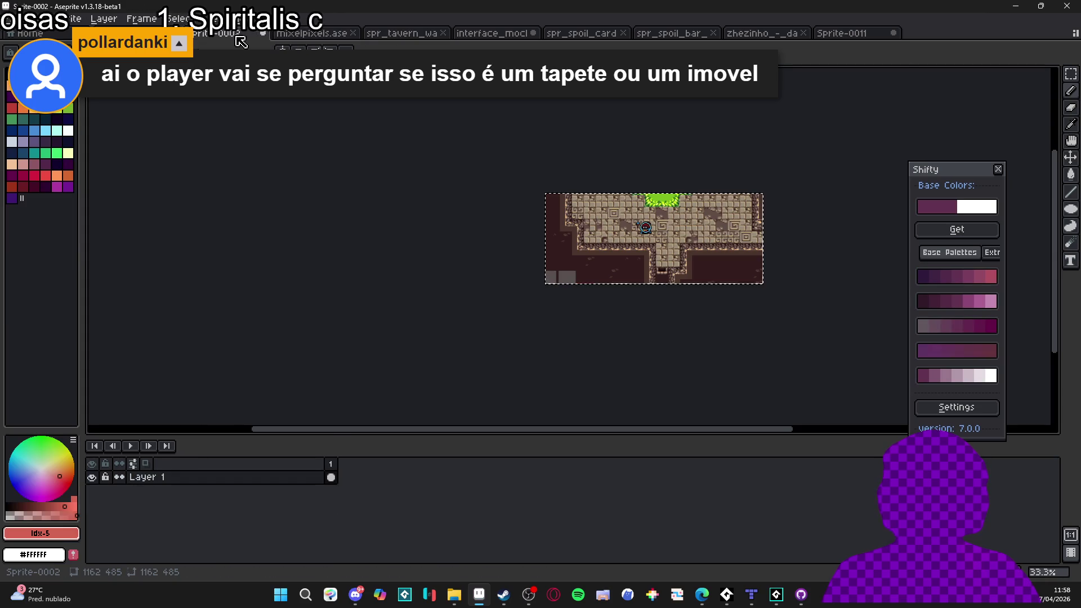
key(ctrl+shift+Tab)
click(11, 19)
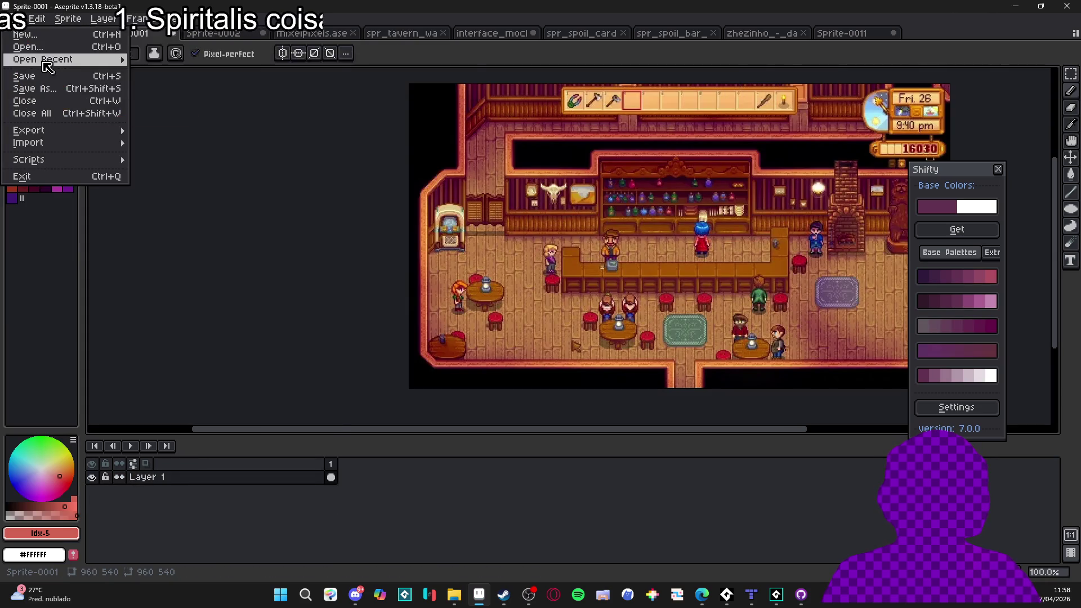
mouse_move(60, 58)
click(254, 80)
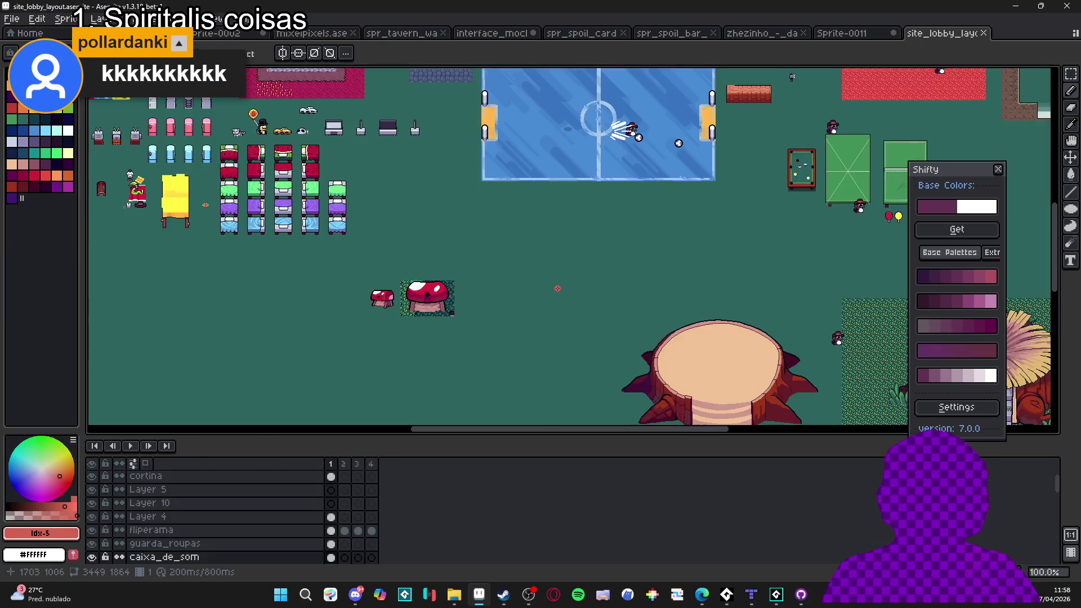
scroll(401, 231, down, 2)
scroll(398, 275, up, 2)
scroll(394, 366, up, 2)
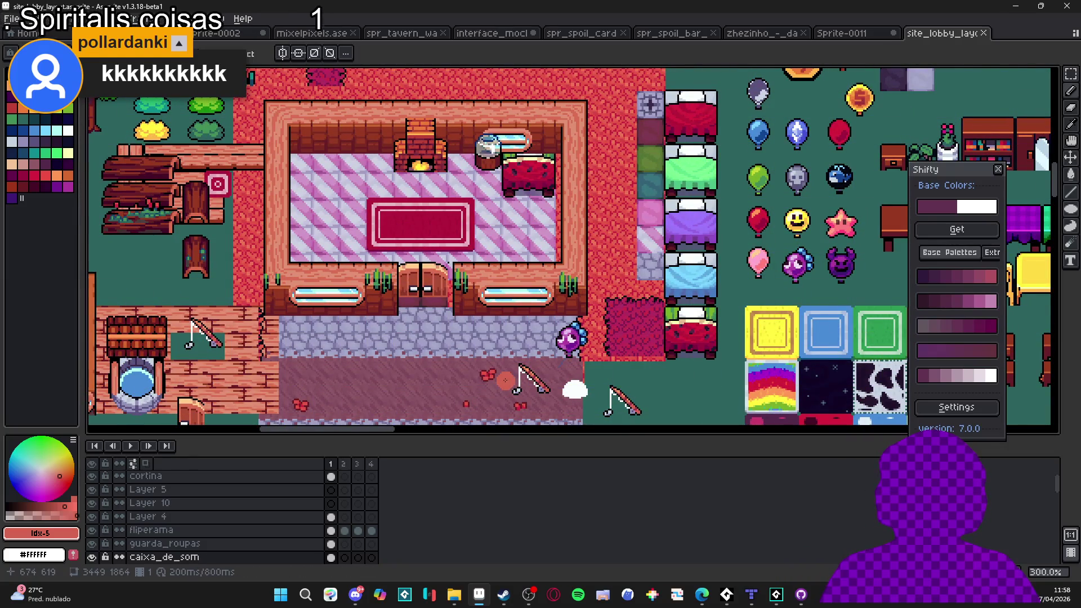
scroll(485, 388, down, 1)
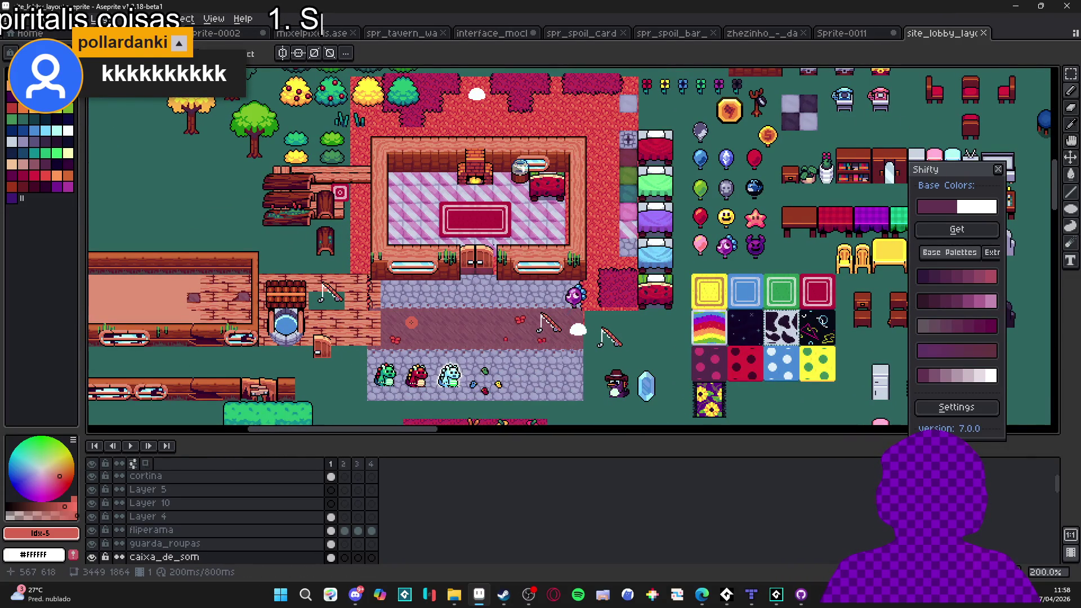
scroll(411, 322, left, 3)
scroll(445, 338, up, 2)
scroll(444, 338, right, 4)
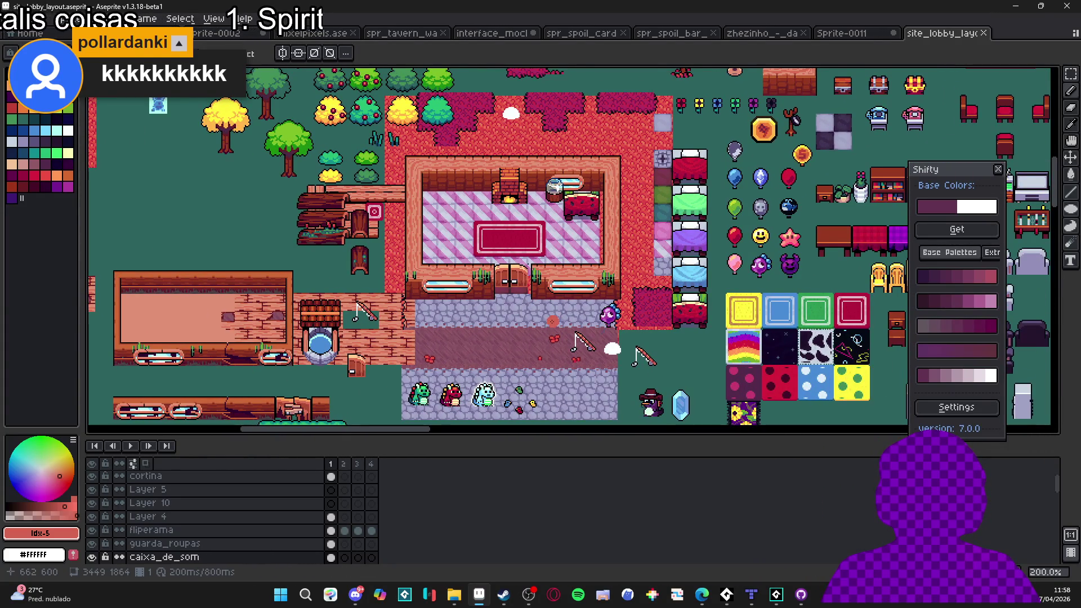
scroll(482, 356, up, 1)
scroll(488, 360, down, 1)
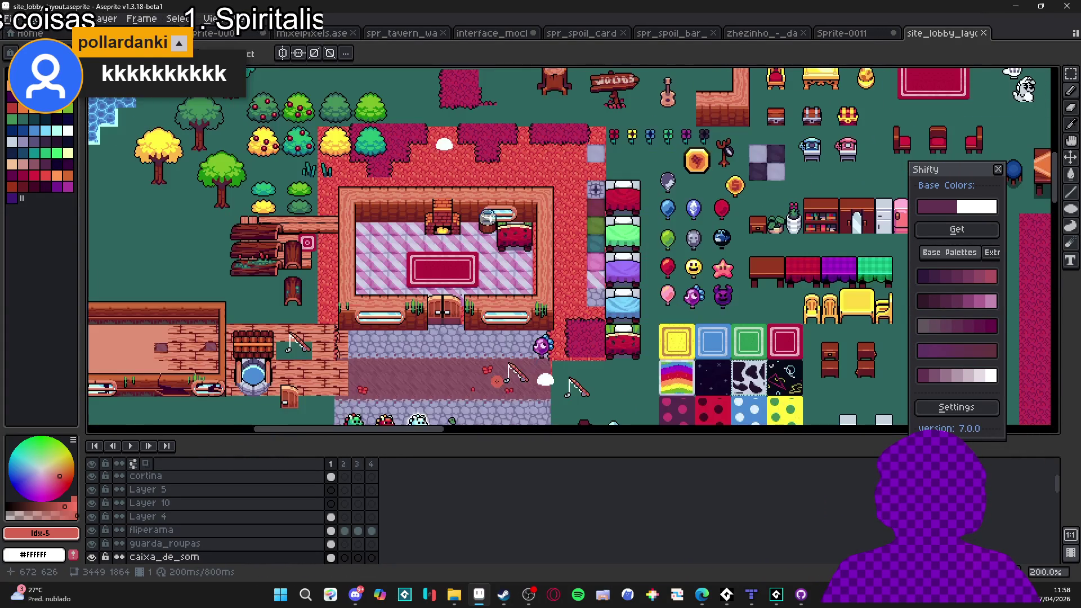
scroll(429, 355, up, 1)
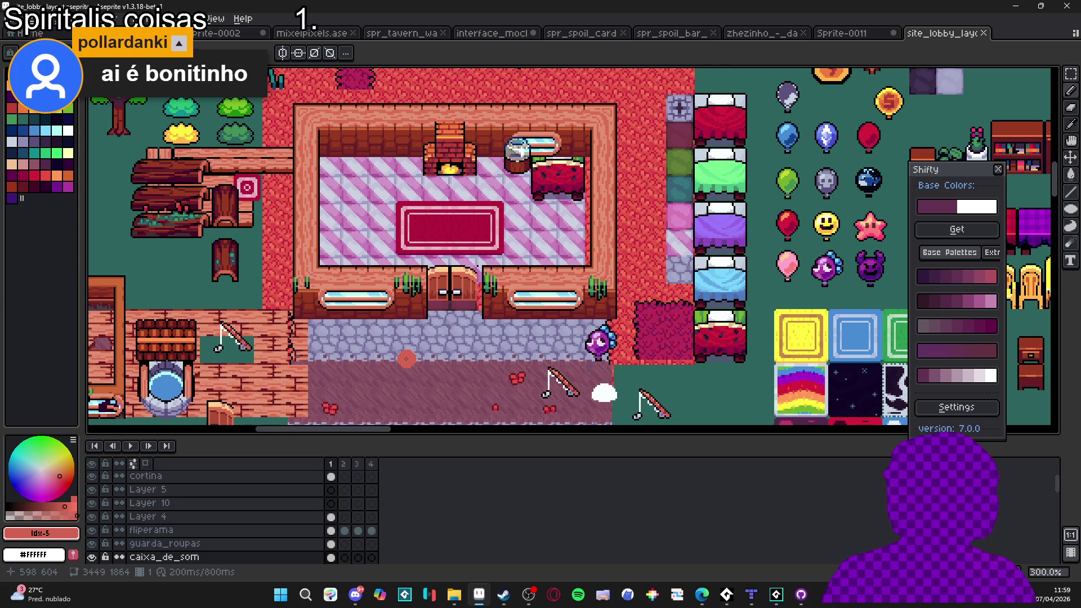
scroll(414, 362, down, 2)
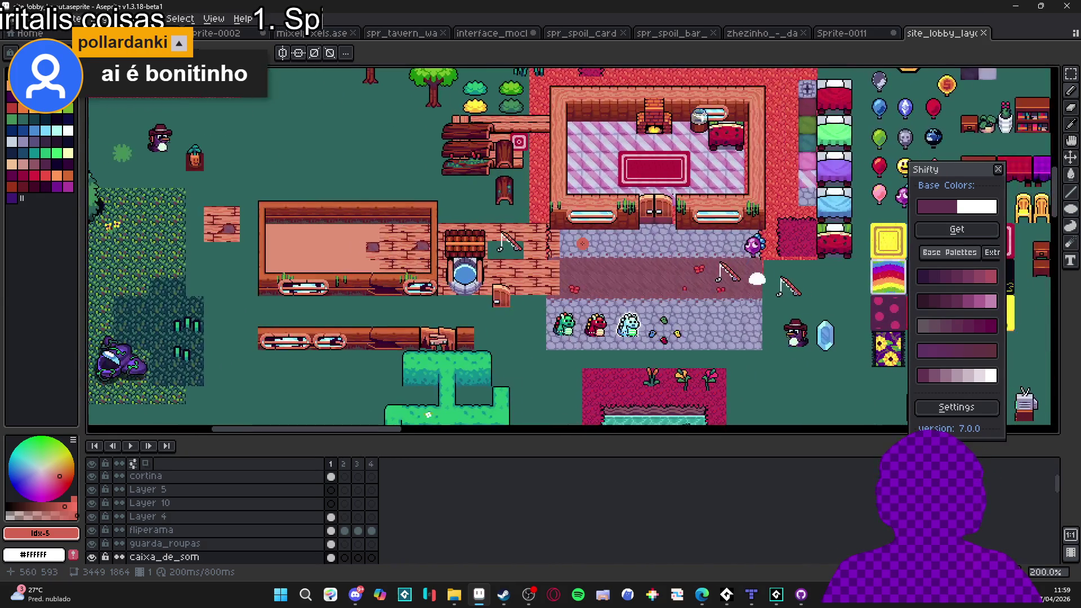
scroll(642, 271, down, 2)
scroll(642, 273, up, 2)
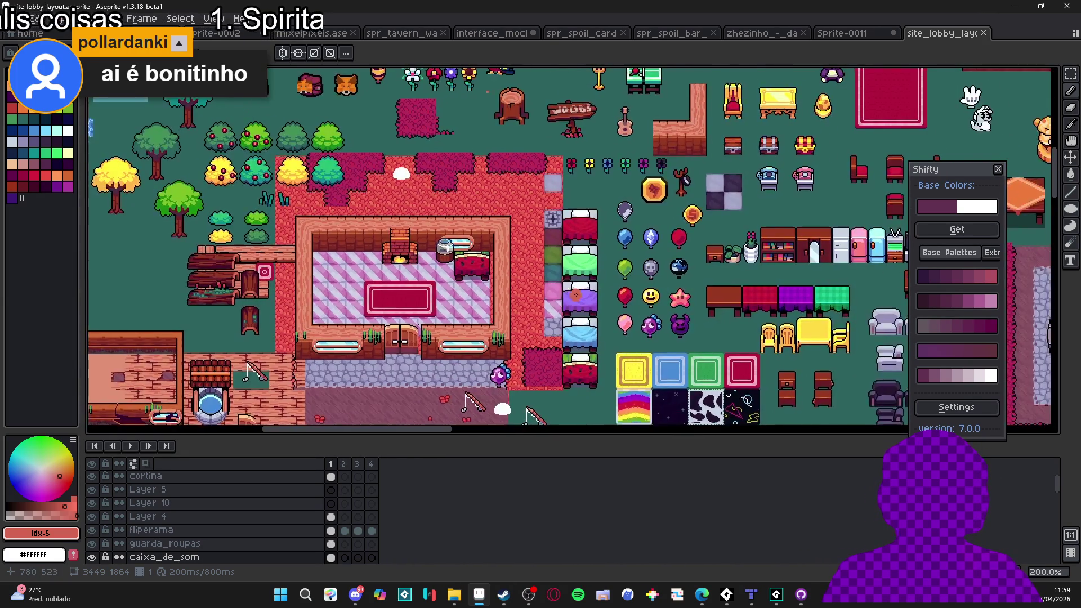
scroll(647, 264, down, 2)
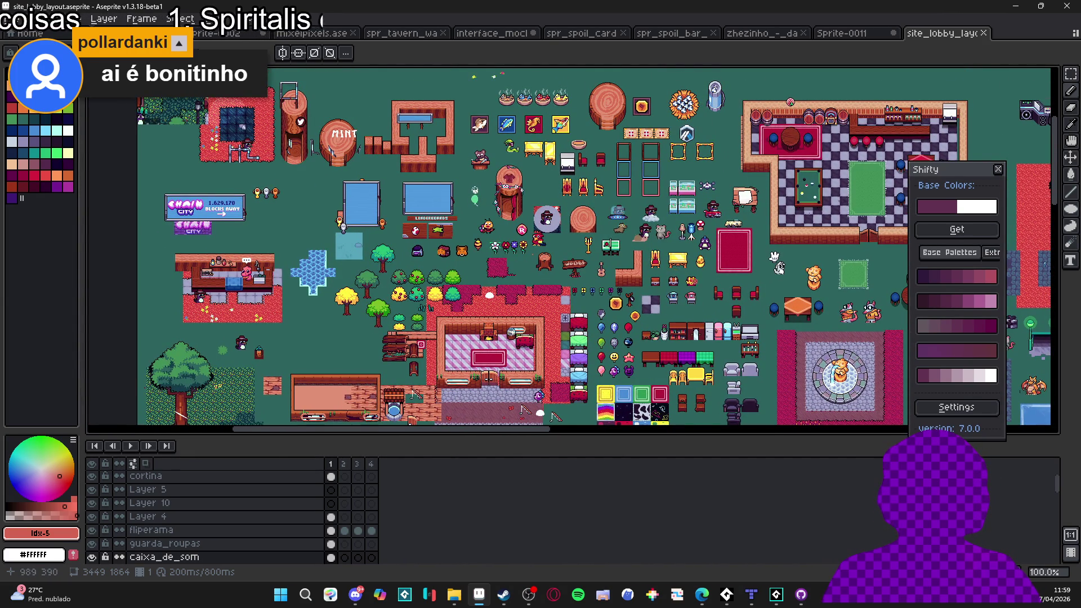
scroll(563, 248, down, 5)
scroll(562, 247, right, 5)
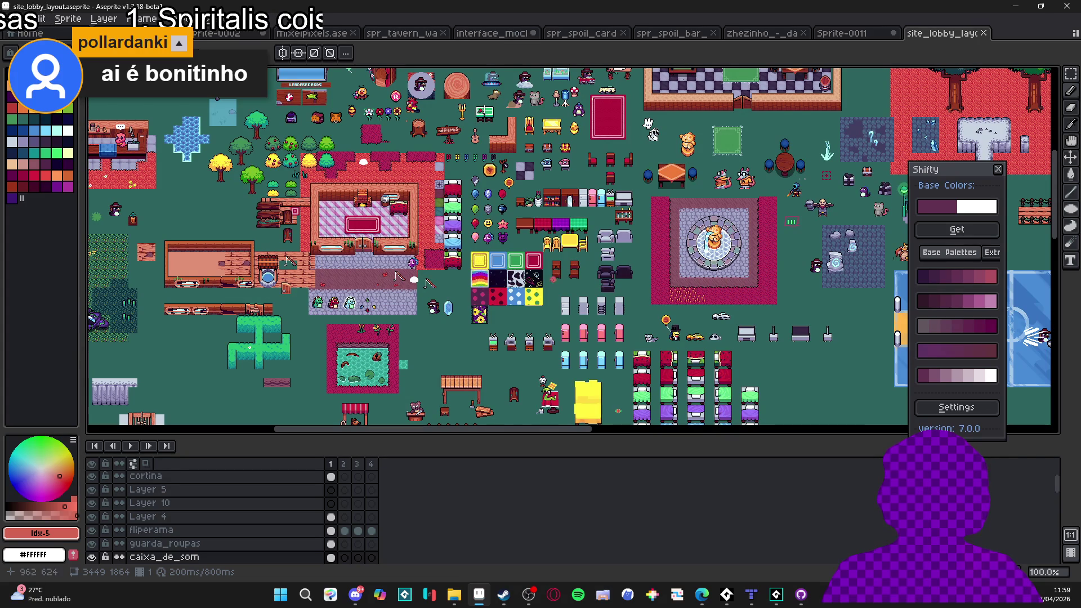
scroll(563, 248, right, 1)
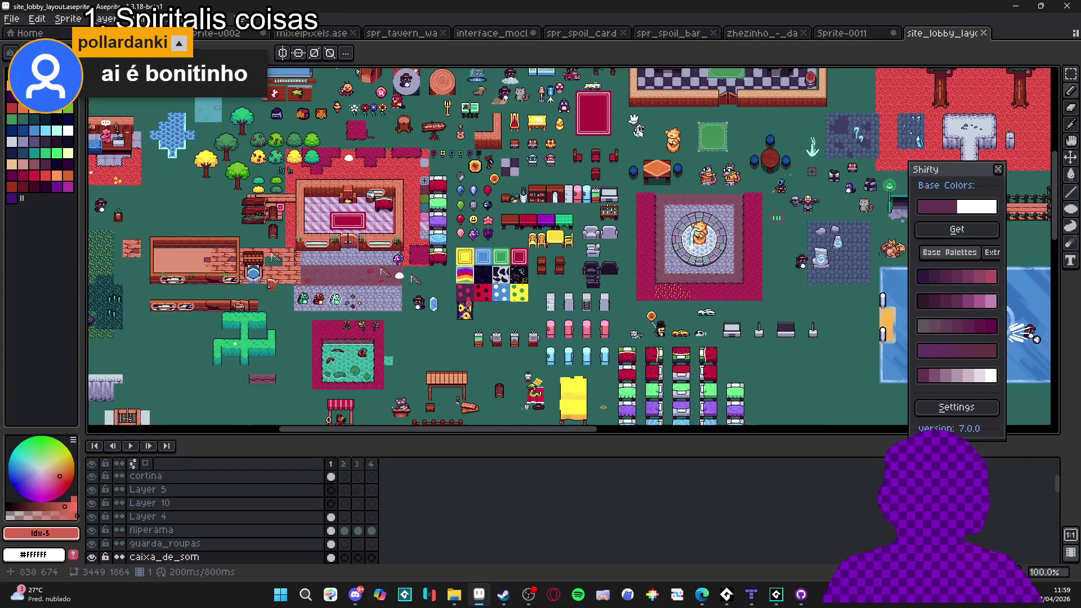
scroll(634, 119, right, 7)
scroll(578, 251, down, 2)
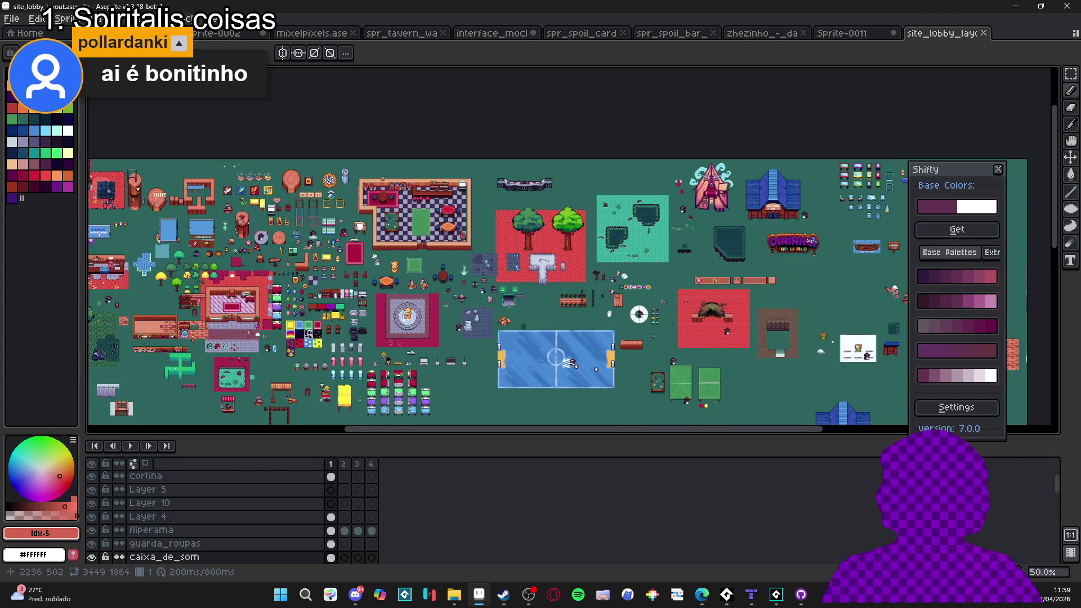
scroll(577, 251, up, 4)
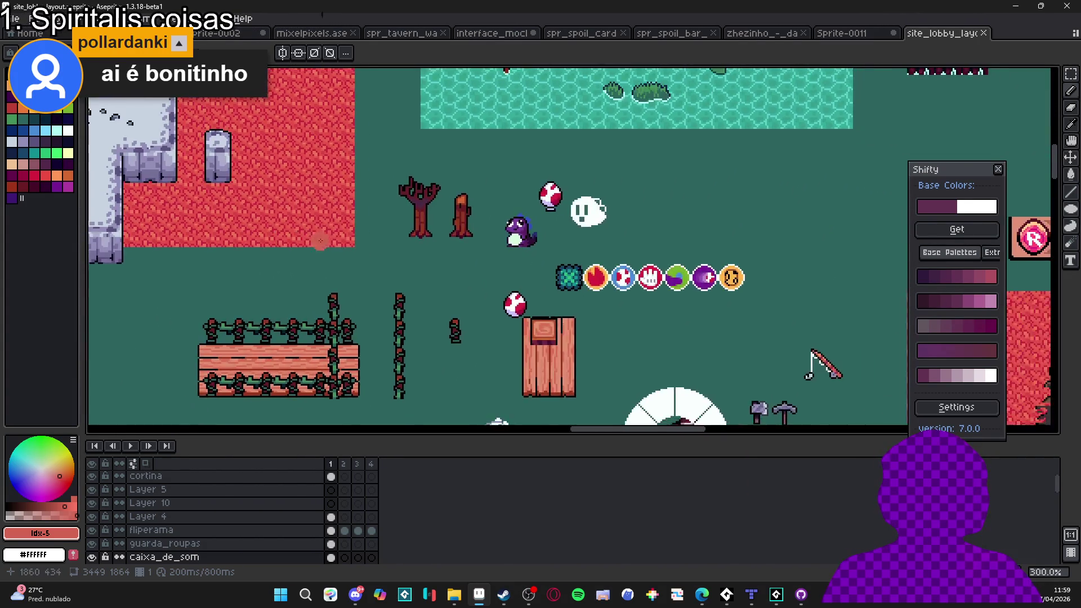
scroll(505, 278, down, 2)
scroll(505, 278, down, 1)
scroll(538, 258, up, 3)
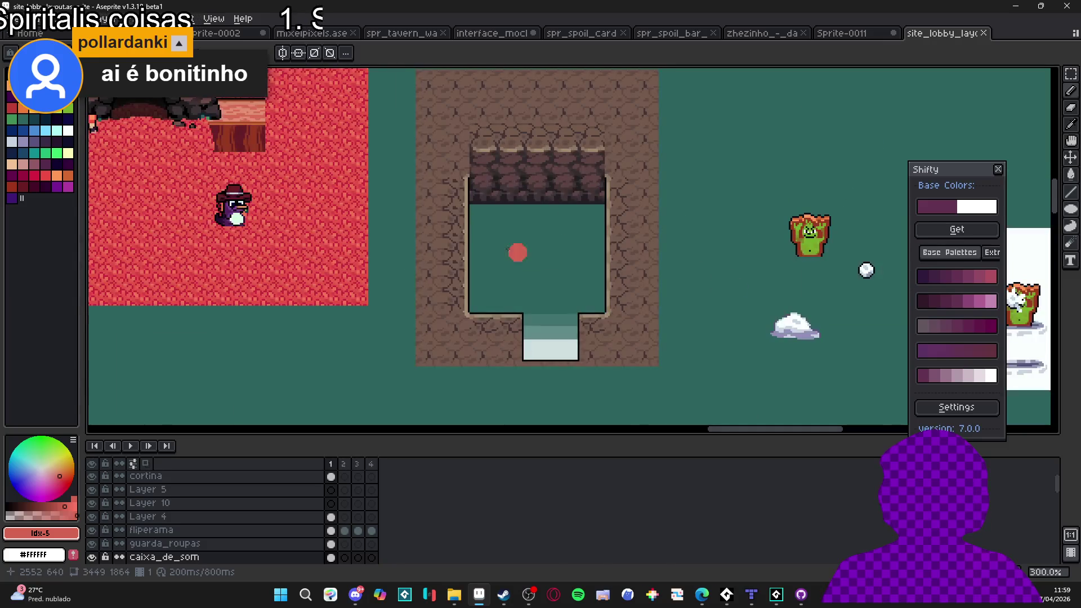
scroll(498, 217, down, 1)
scroll(513, 226, right, 3)
scroll(534, 232, down, 2)
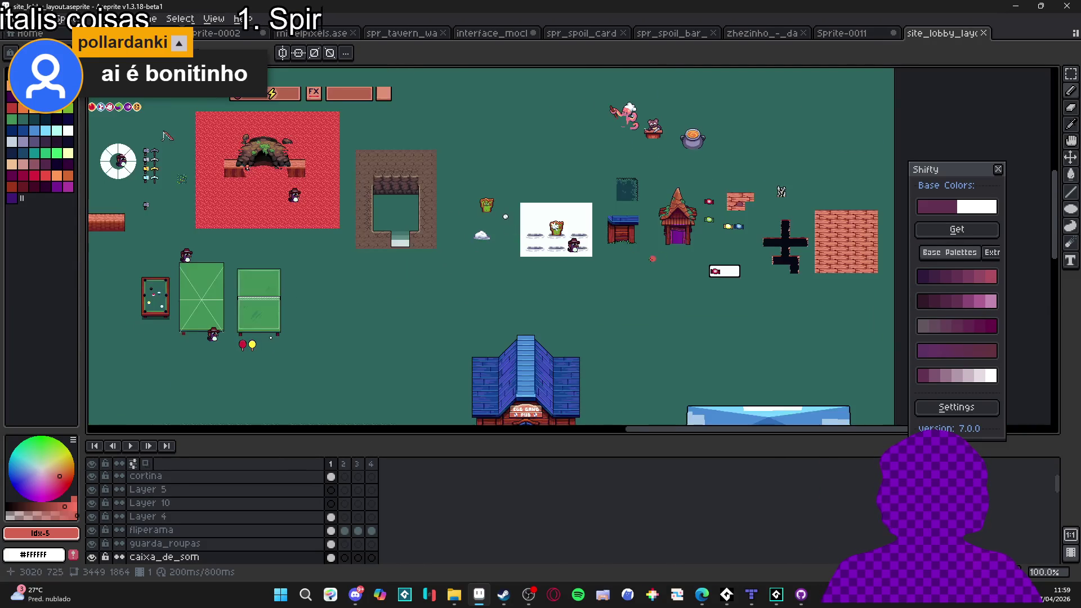
scroll(566, 291, up, 1)
scroll(573, 247, left, 10)
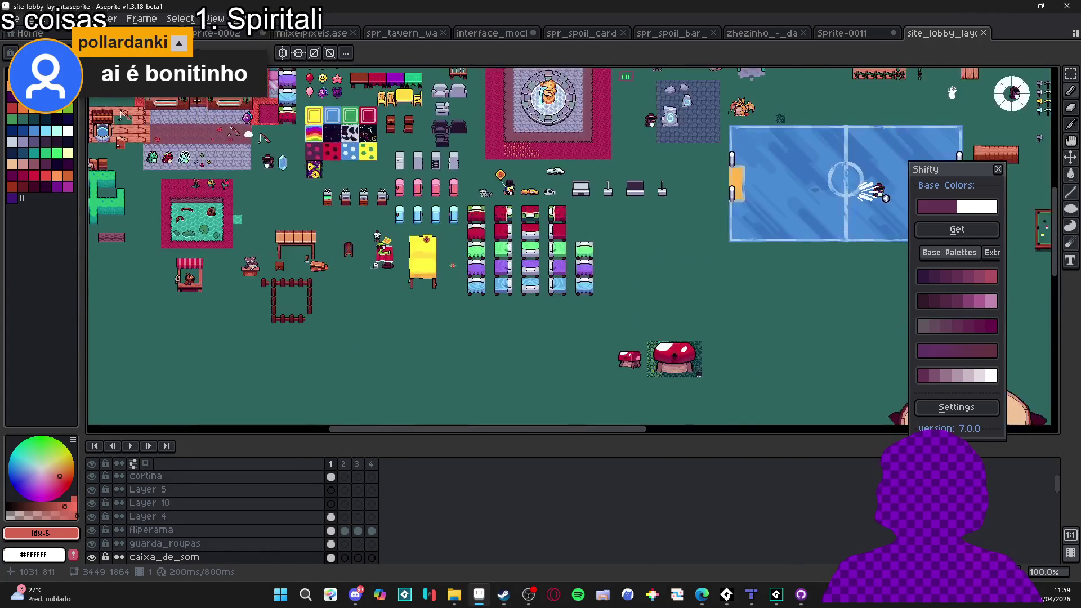
scroll(319, 289, up, 1)
scroll(320, 288, down, 2)
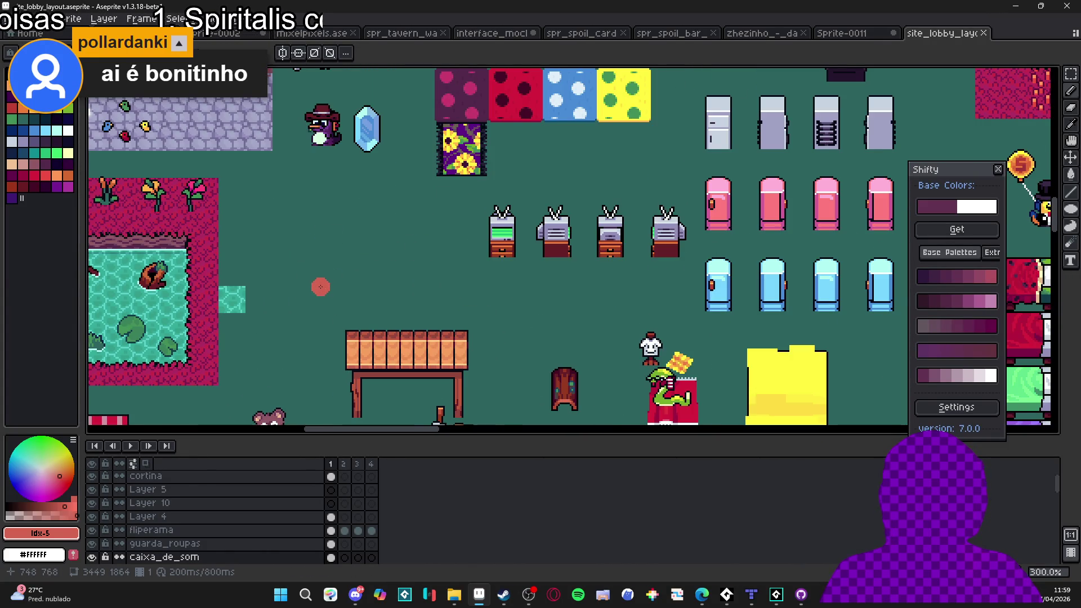
scroll(569, 248, right, 5)
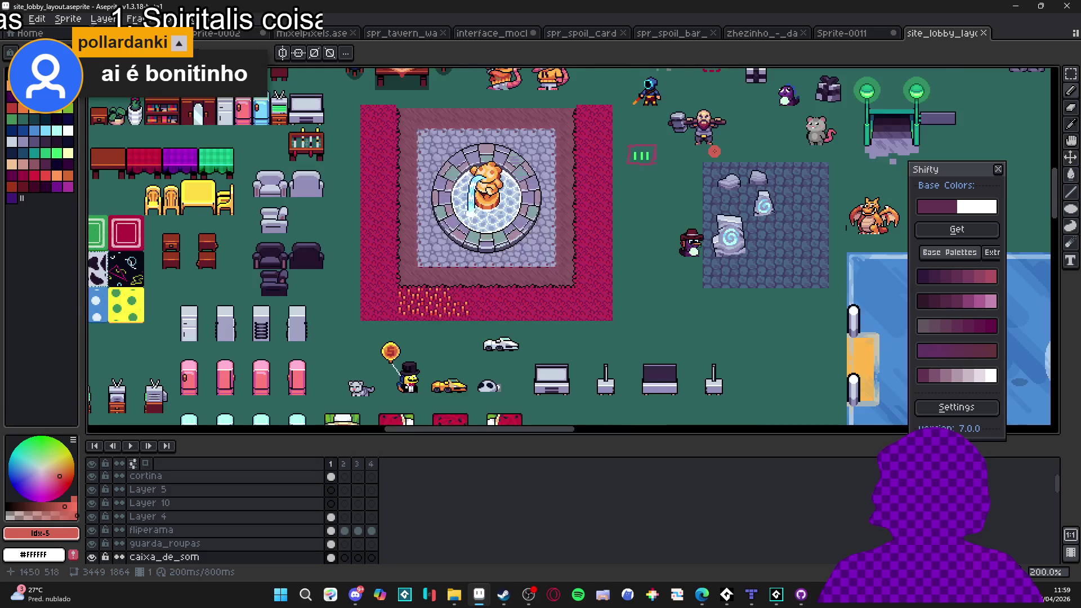
scroll(569, 248, up, 5)
scroll(569, 248, left, 5)
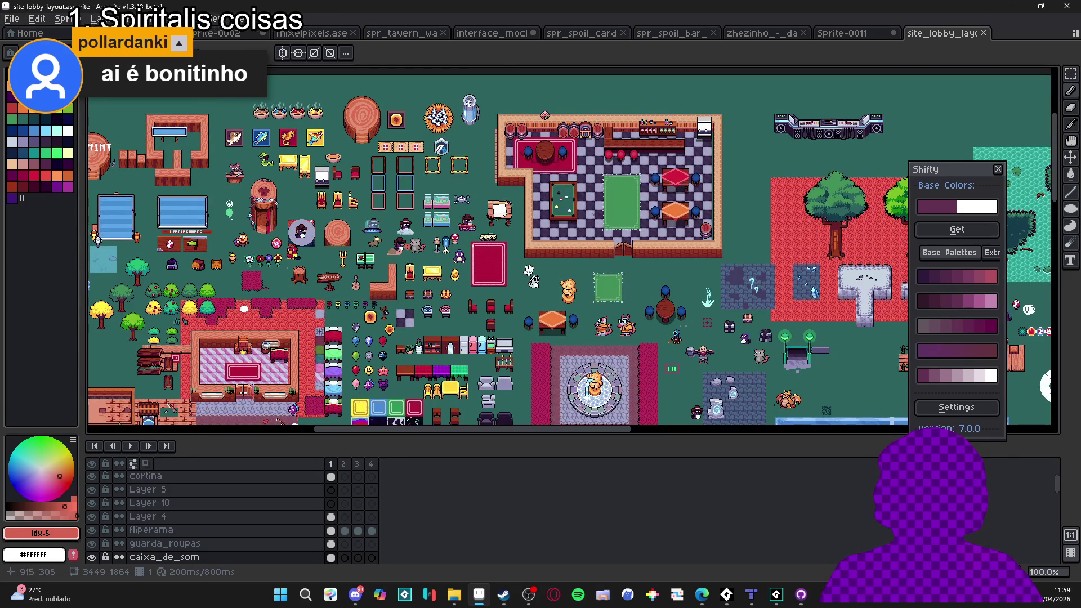
scroll(568, 252, left, 5)
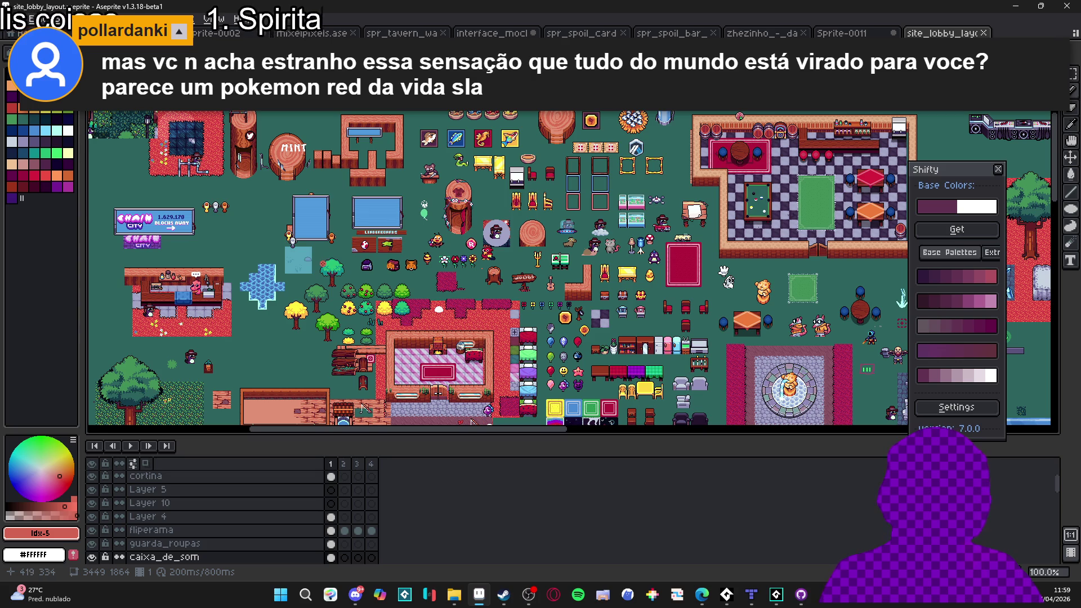
Flip between the Sprite-0011 and dark_thrust tabs, end on Sprite-0011, then bring up GameMaker
scroll(397, 332, down, 1)
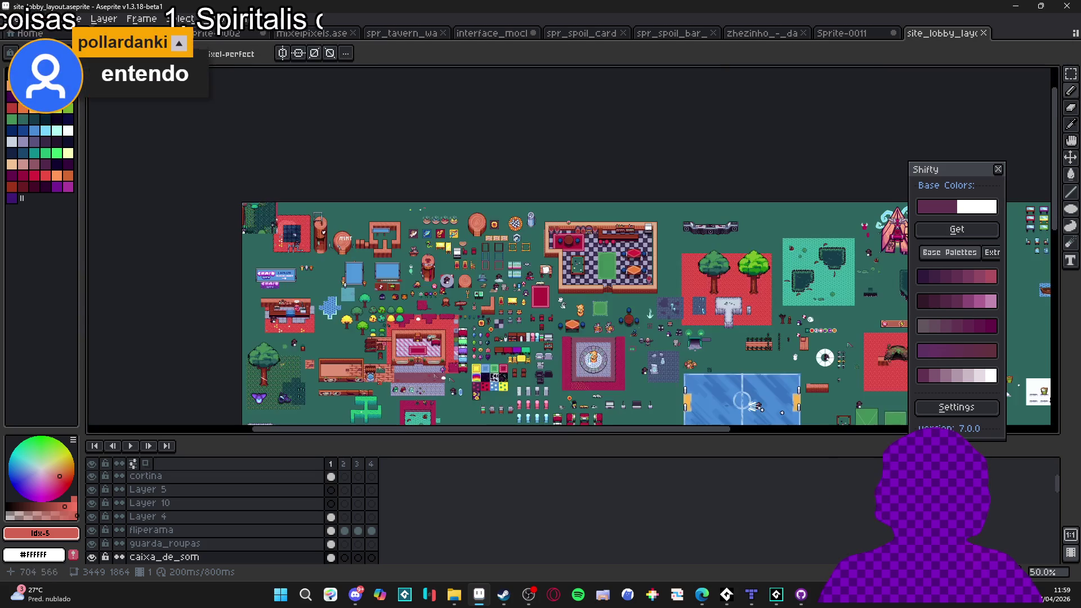
click(842, 33)
click(780, 33)
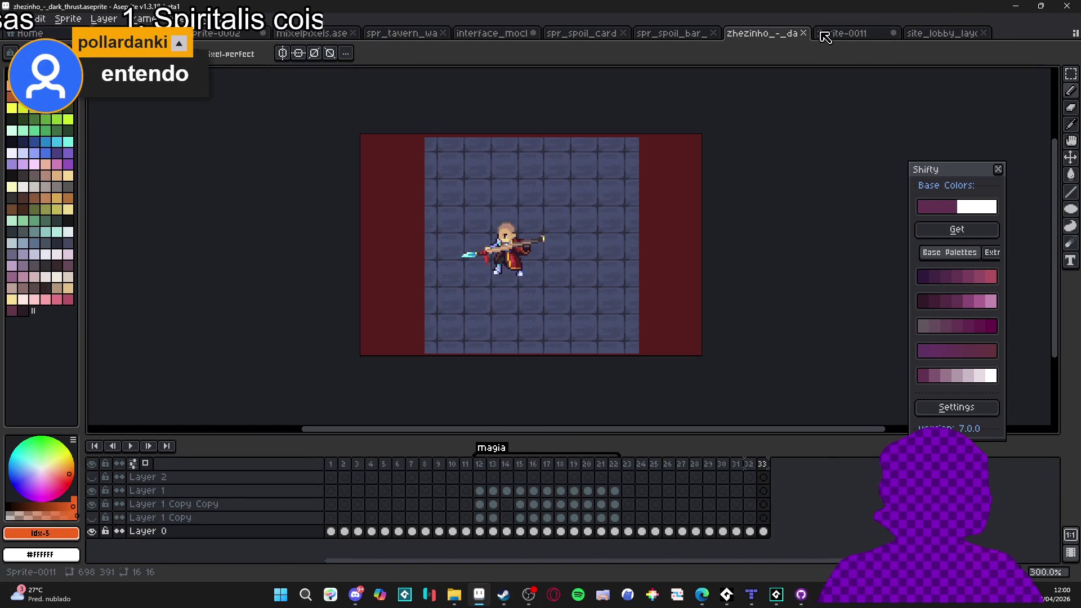
click(822, 34)
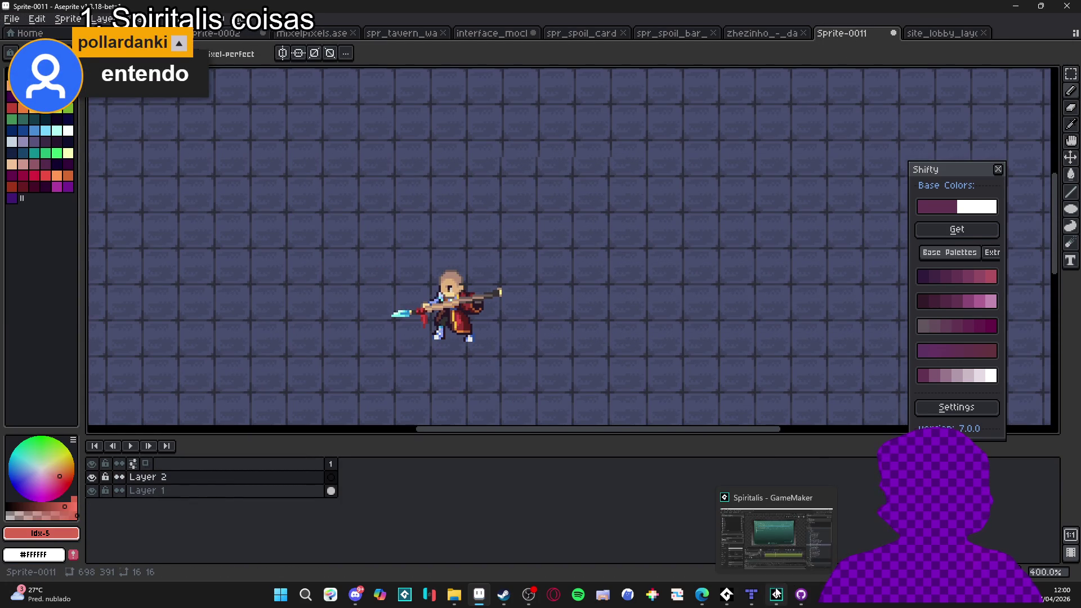
click(776, 594)
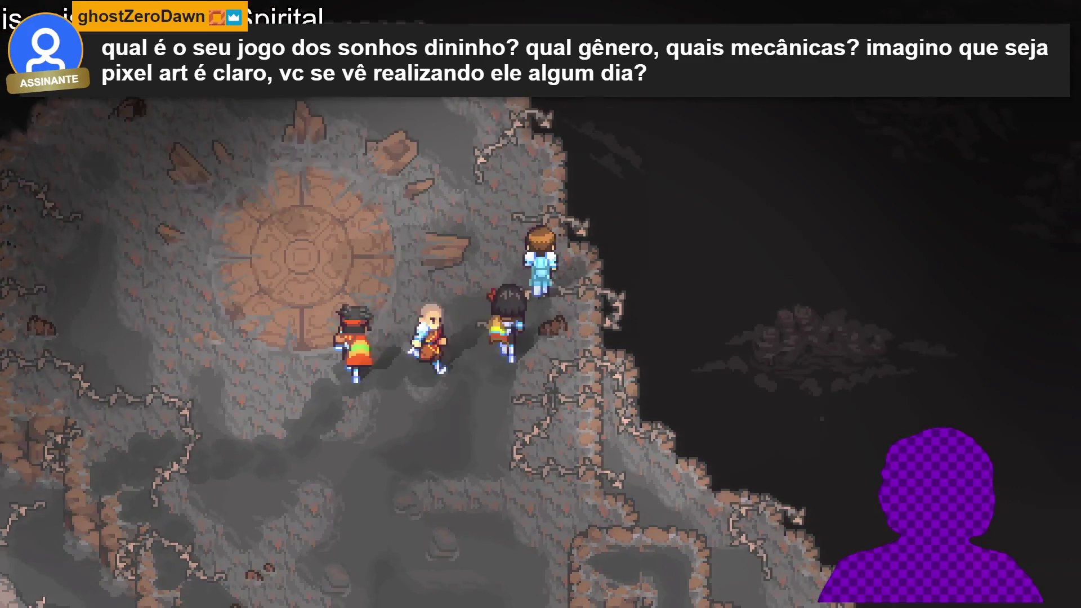
Walk the party around the cave paths, heading south, west and back east
key(Down)
key(Down)
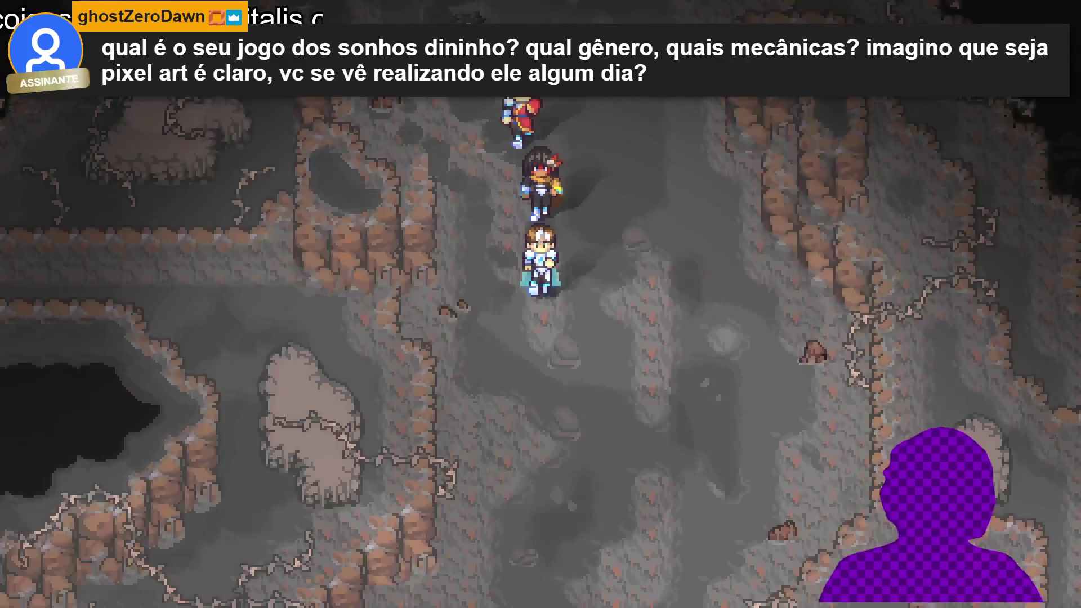
key(Left)
key(Left)
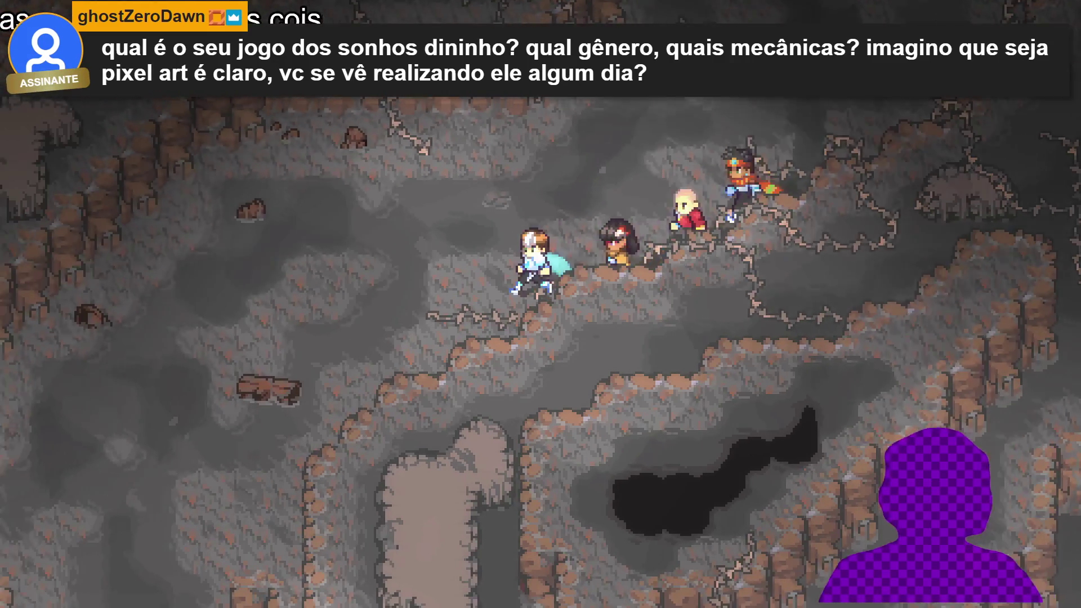
key(Down)
key(Down)
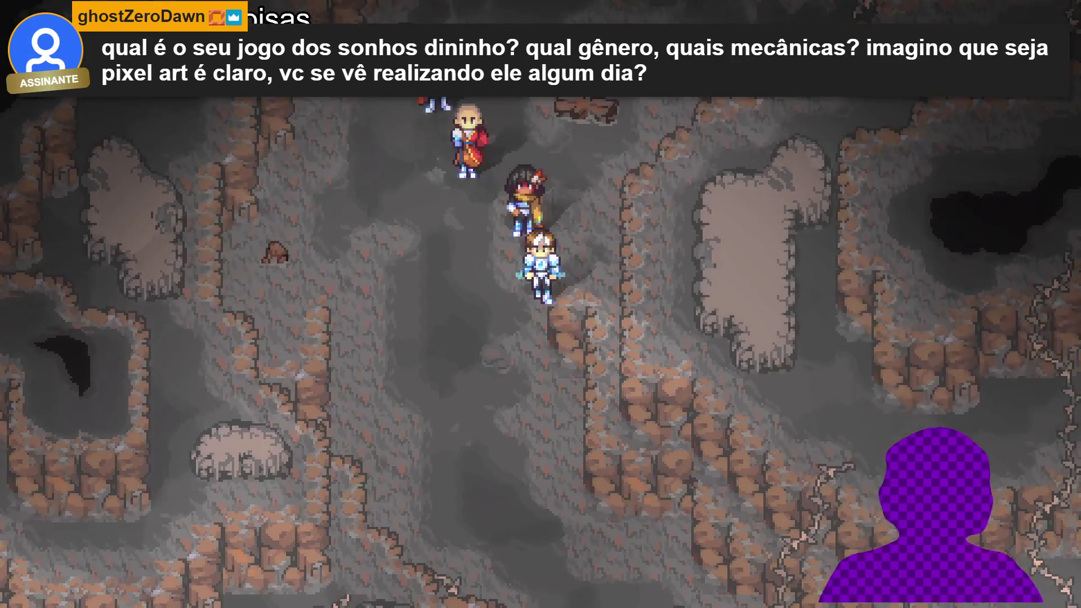
key(Right)
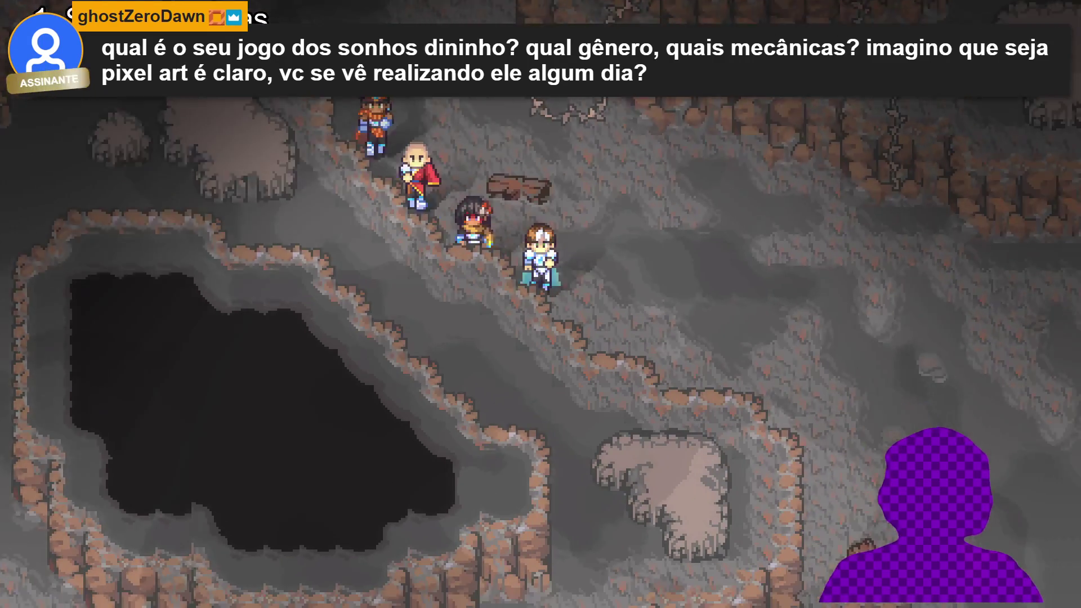
key(Up)
key(Up)
key(Down)
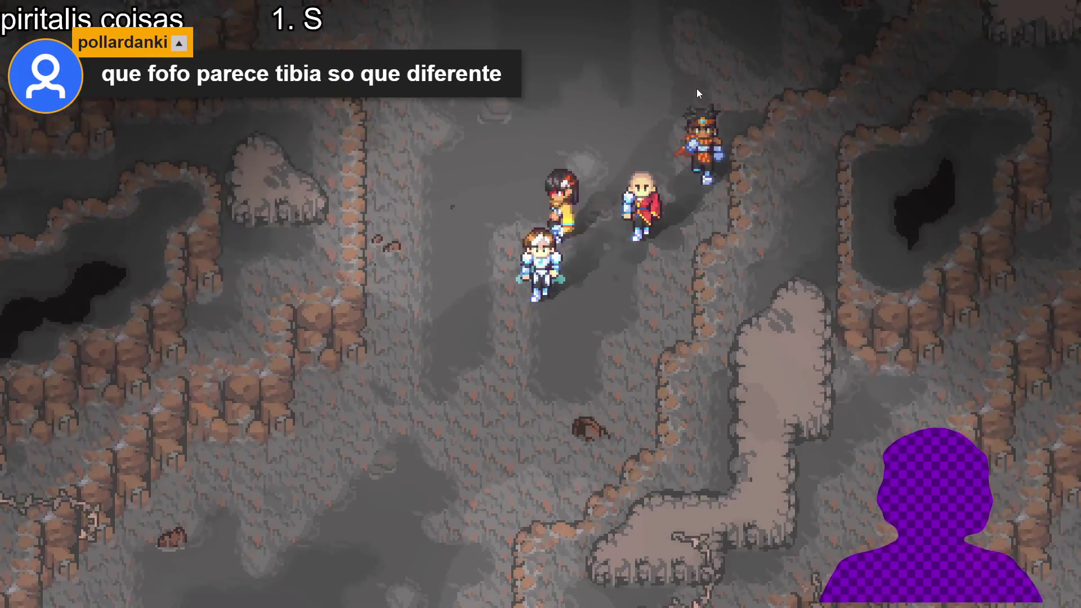
key(Left)
key(Down)
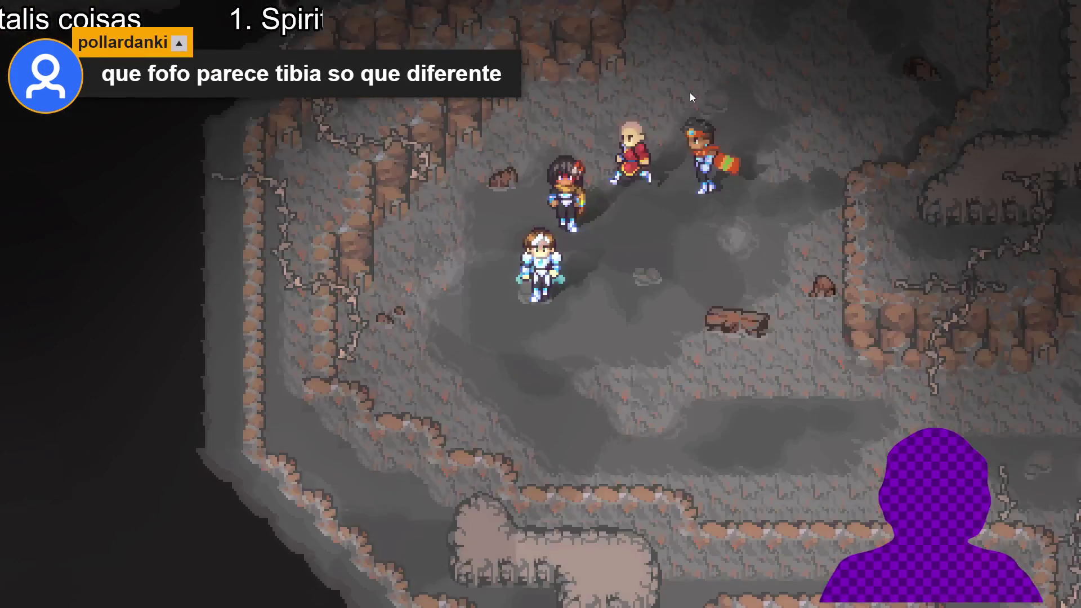
key(Right)
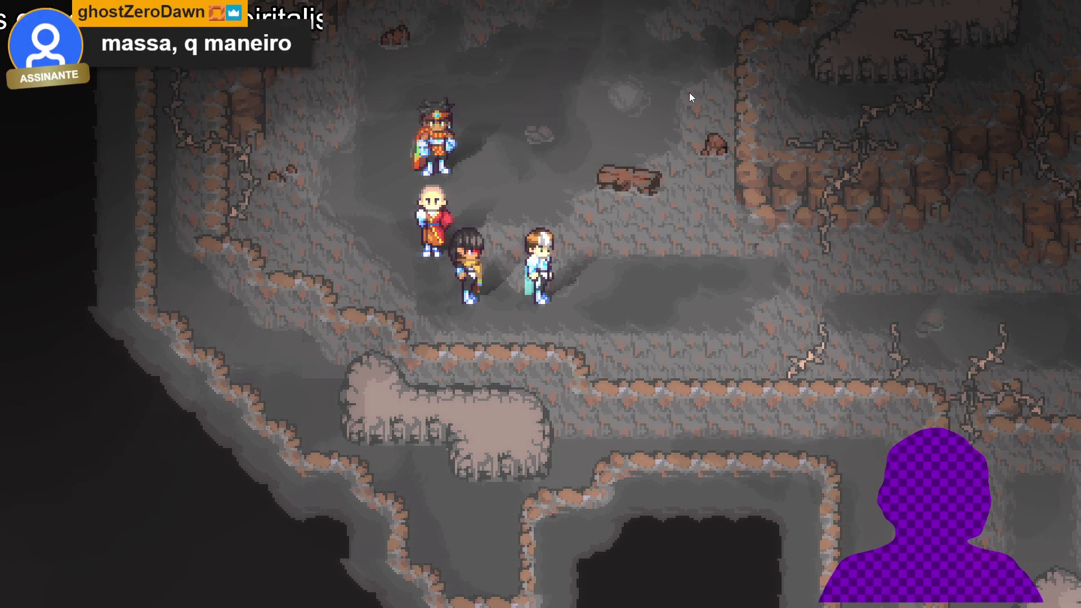
key(Down)
Lead the party east down the diagonal slope, onto the ledge and up into an encounter
key(Right)
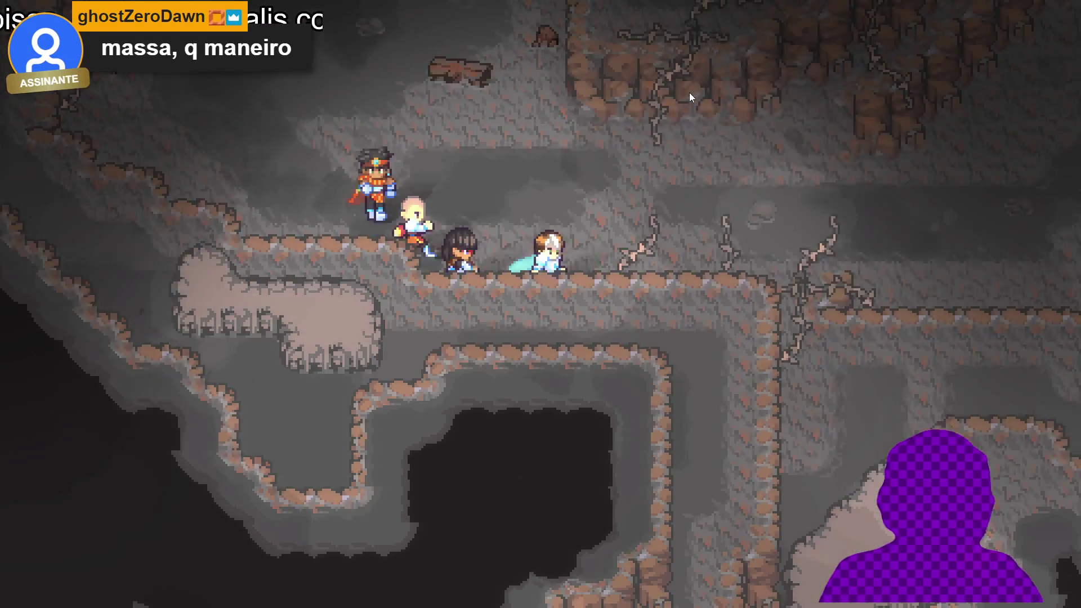
key(Right)
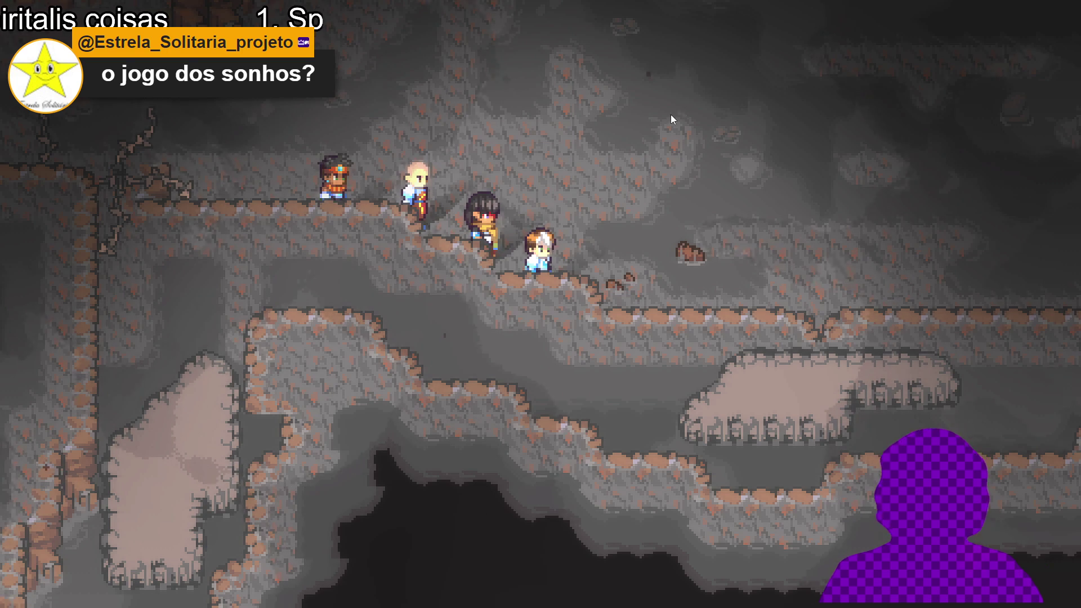
key(Right)
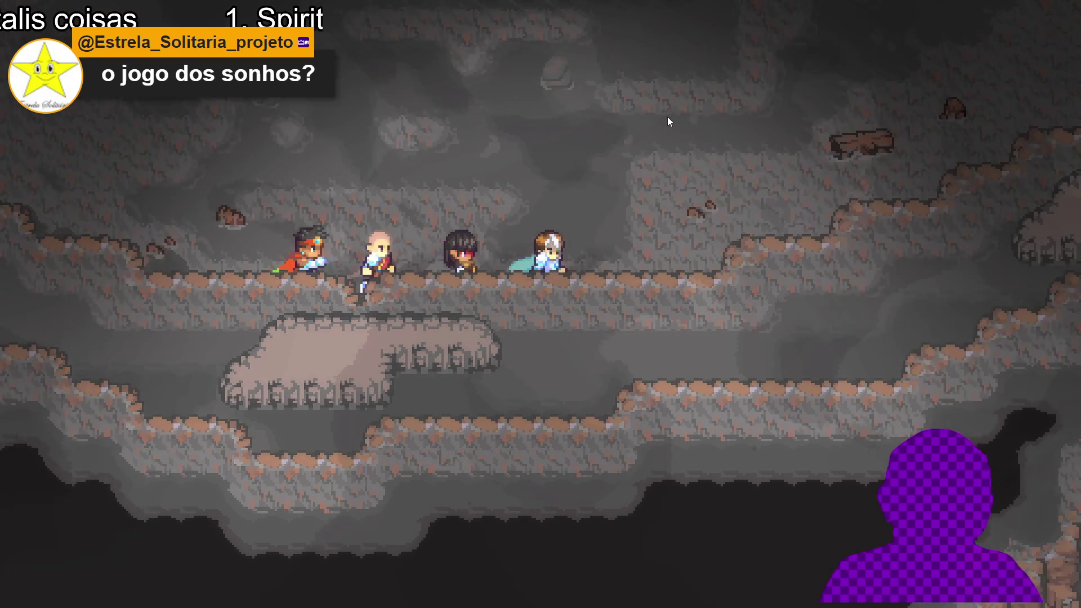
key(Right)
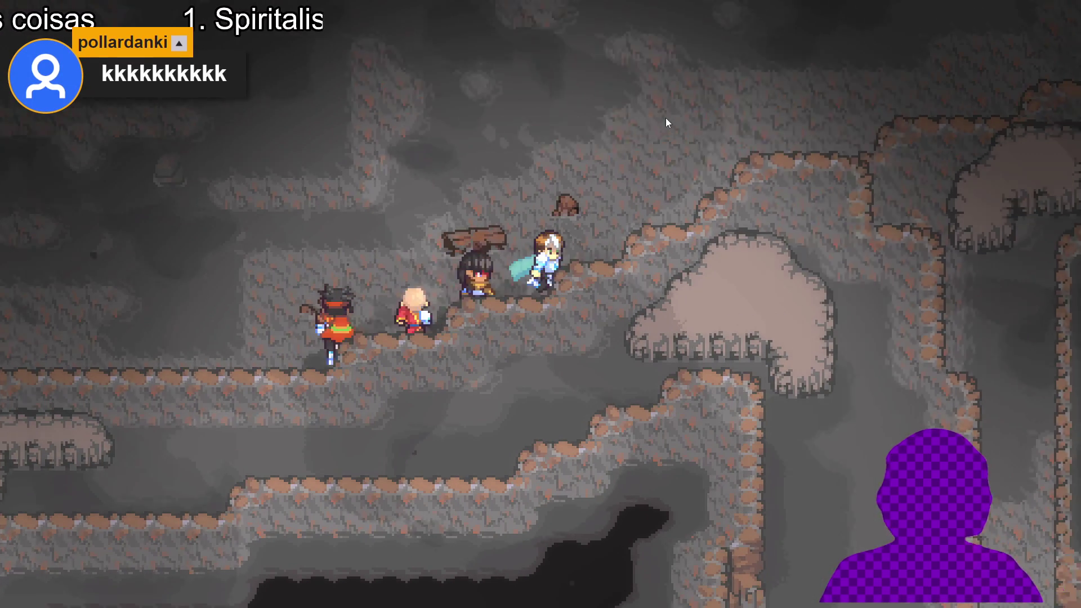
key(Right)
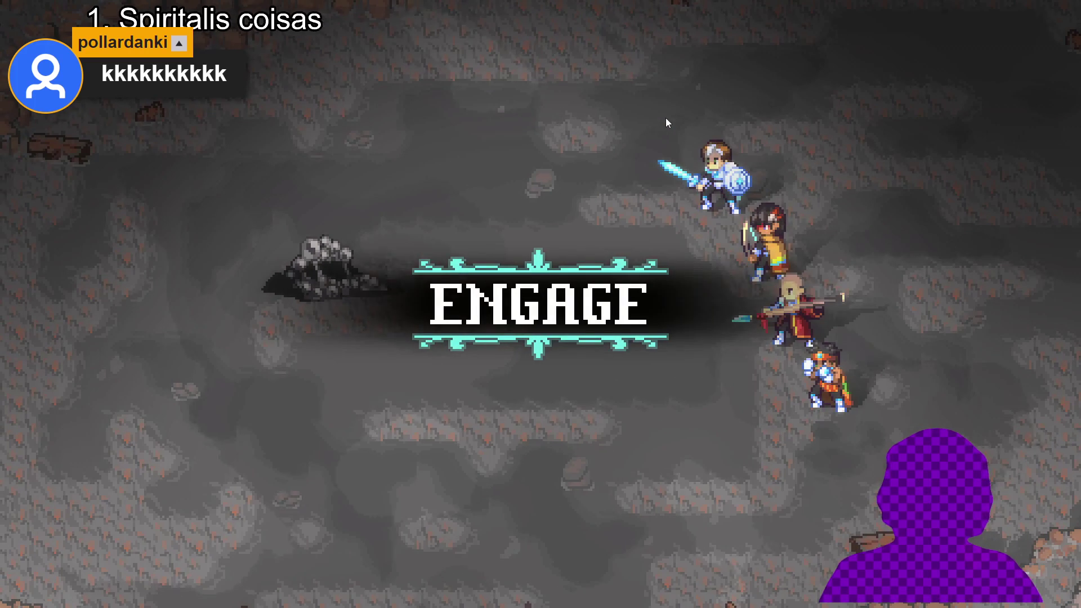
Have Yara cast Refreshing dew on Zhe Wu
key(Down)
key(Down)
key(Up)
key(Return)
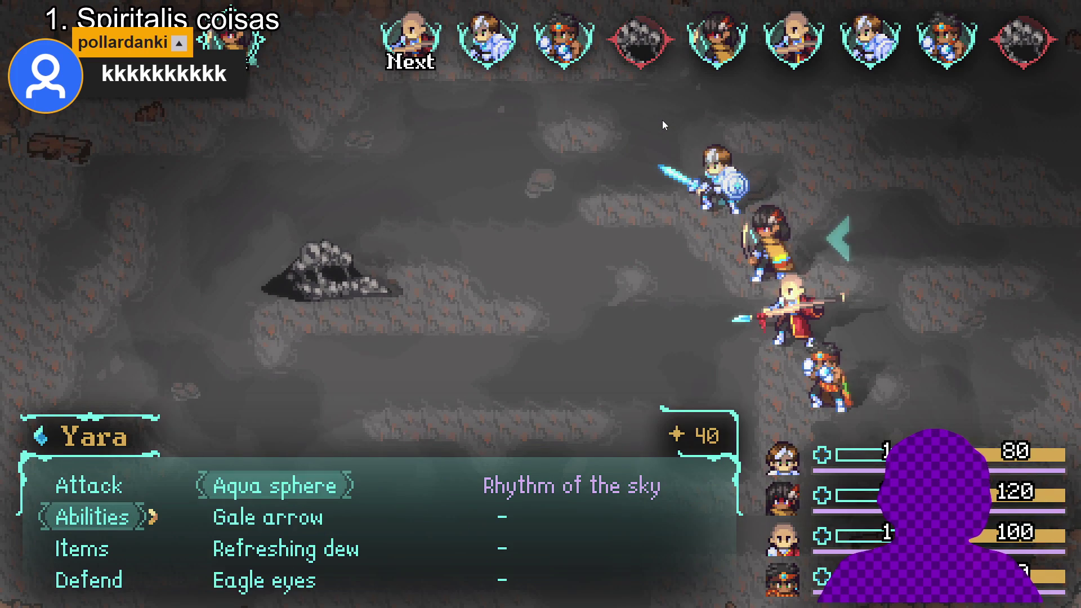
key(Down)
key(Return)
key(Down)
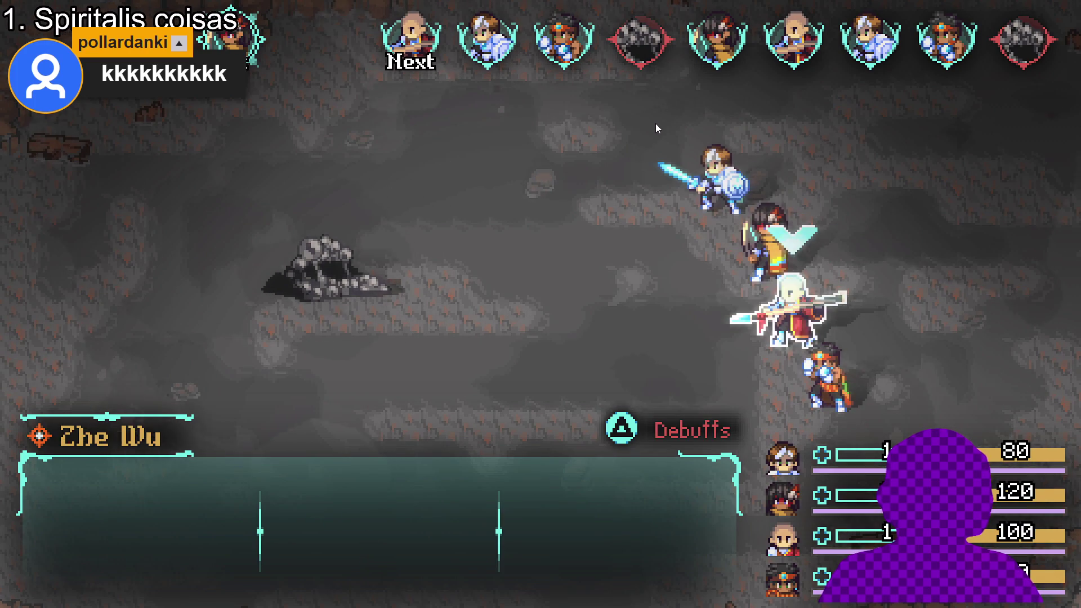
key(Return)
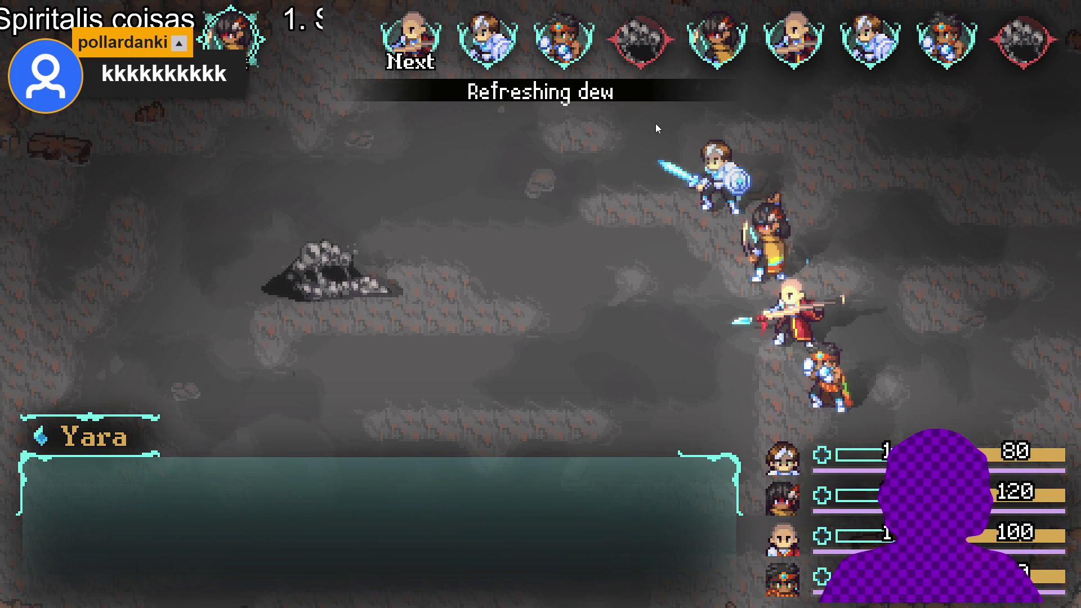
Have Zhe Wu strike the Sloth Blob with Dragon assault and collect the battle spoils
key(Down)
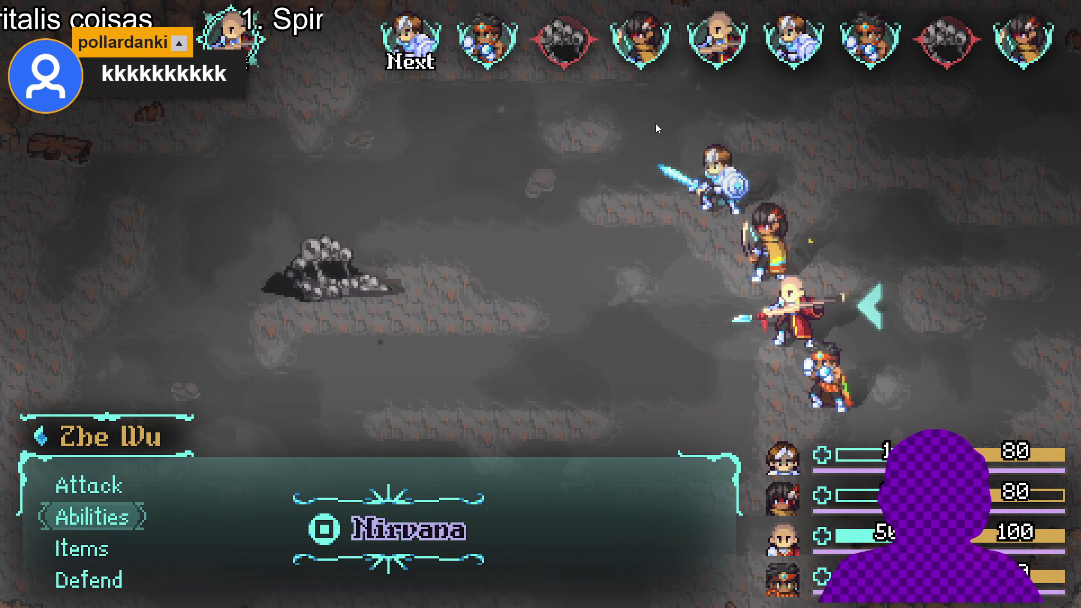
key(Return)
key(Down)
key(Up)
key(Down)
key(Down)
key(Down)
key(Return)
key(Return)
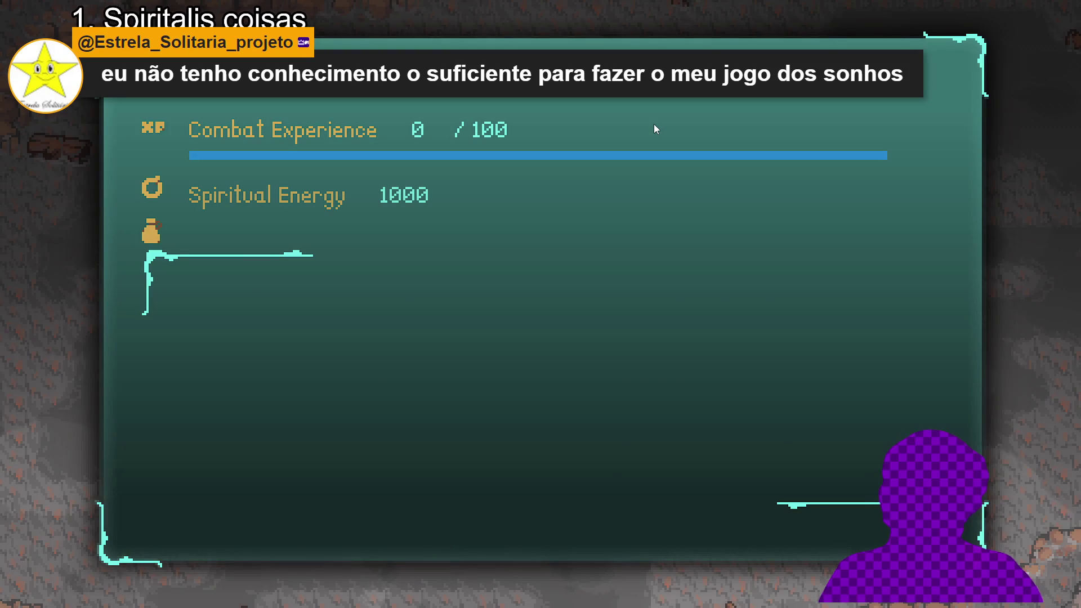
key(Return)
key(Return)
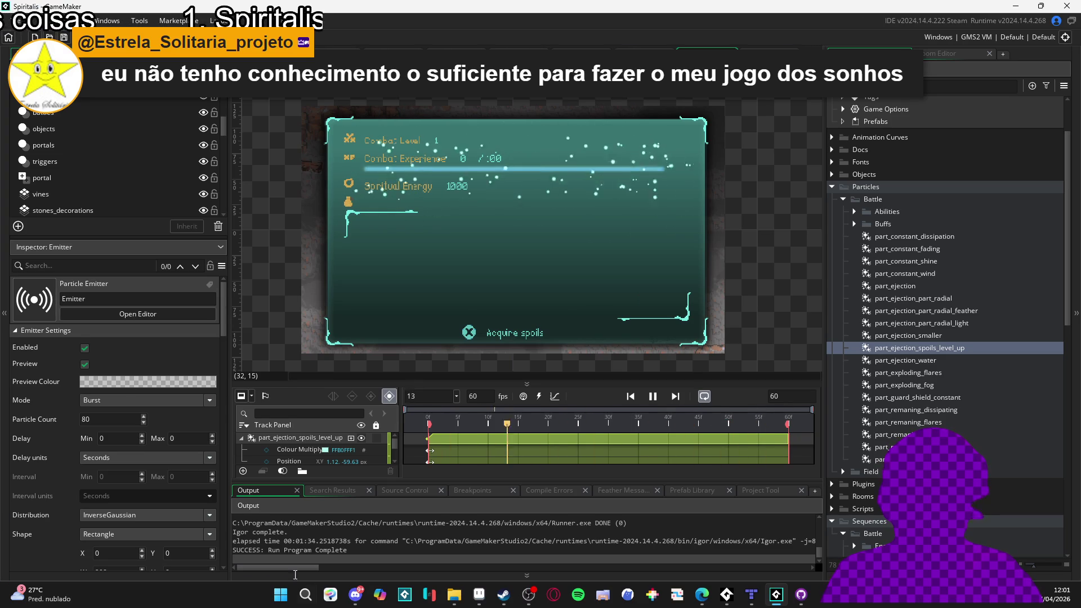
click(279, 600)
Search the Start menu for 'tiled' and launch the top result
text(tiled)
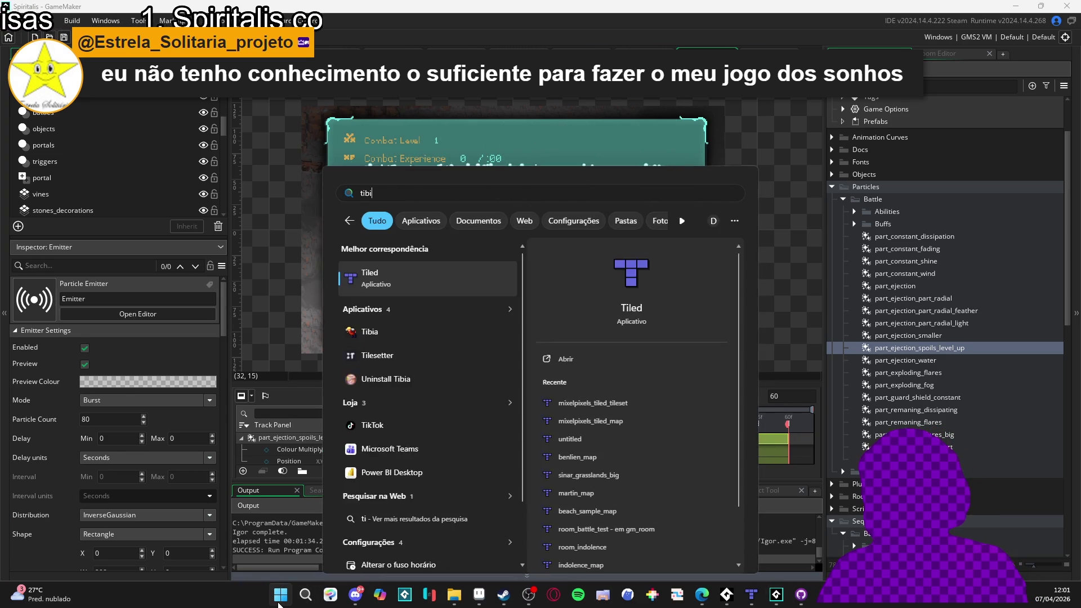
key(Return)
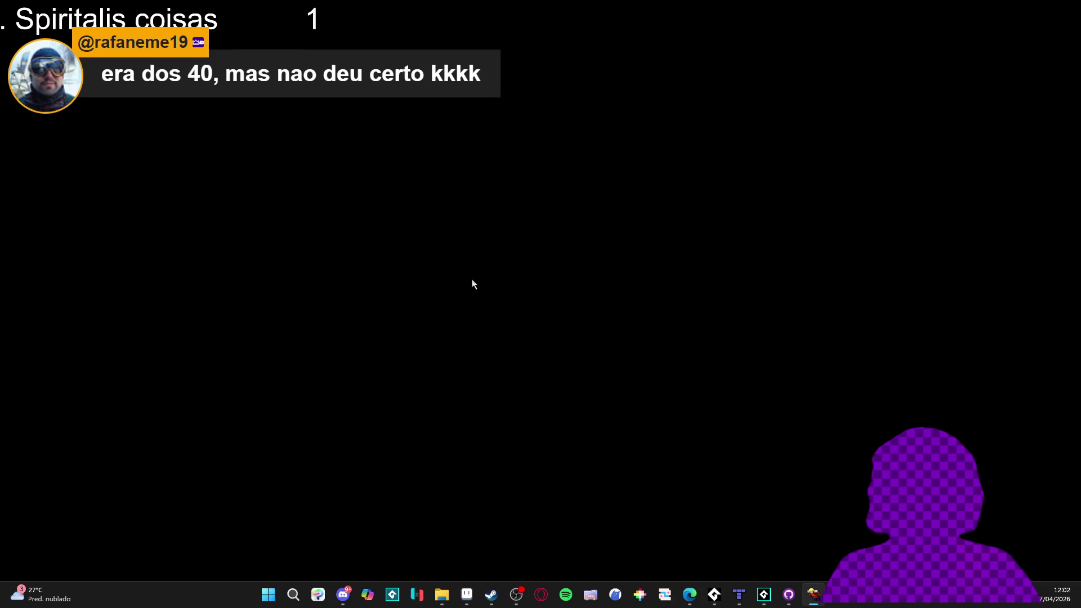
Bring Tibia forward and walk the character through the red-carpet room east into the fur-rug hall
click(514, 604)
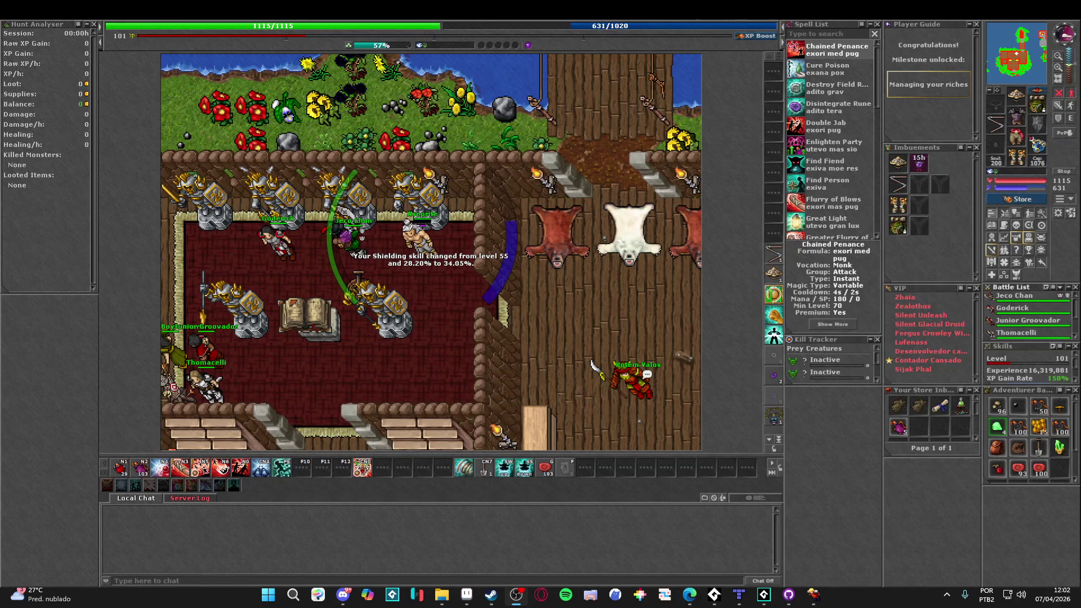
click(448, 360)
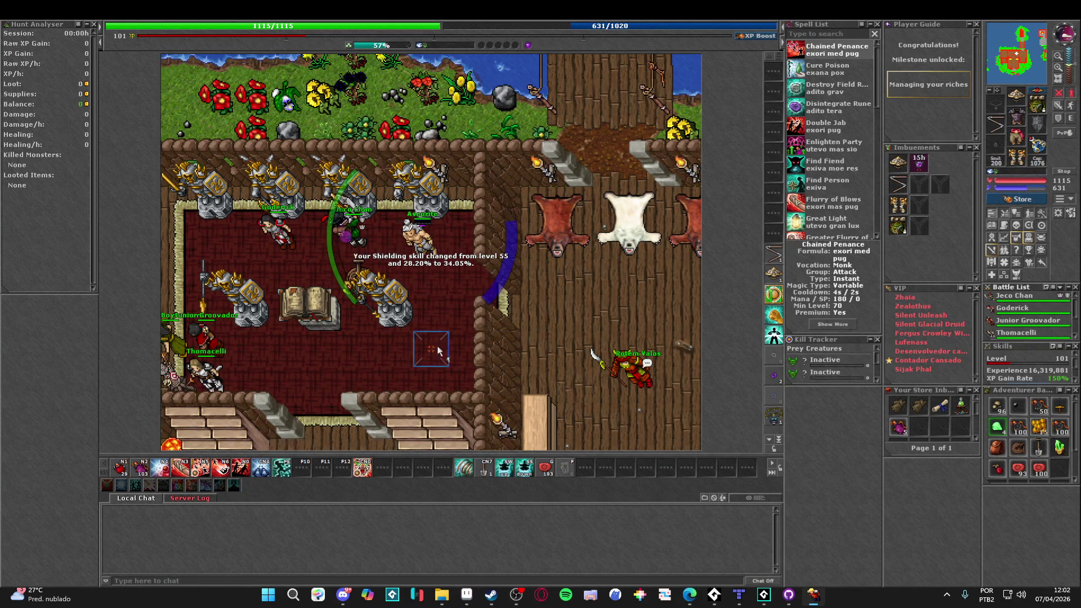
click(456, 312)
key(Up)
key(Up)
key(Right)
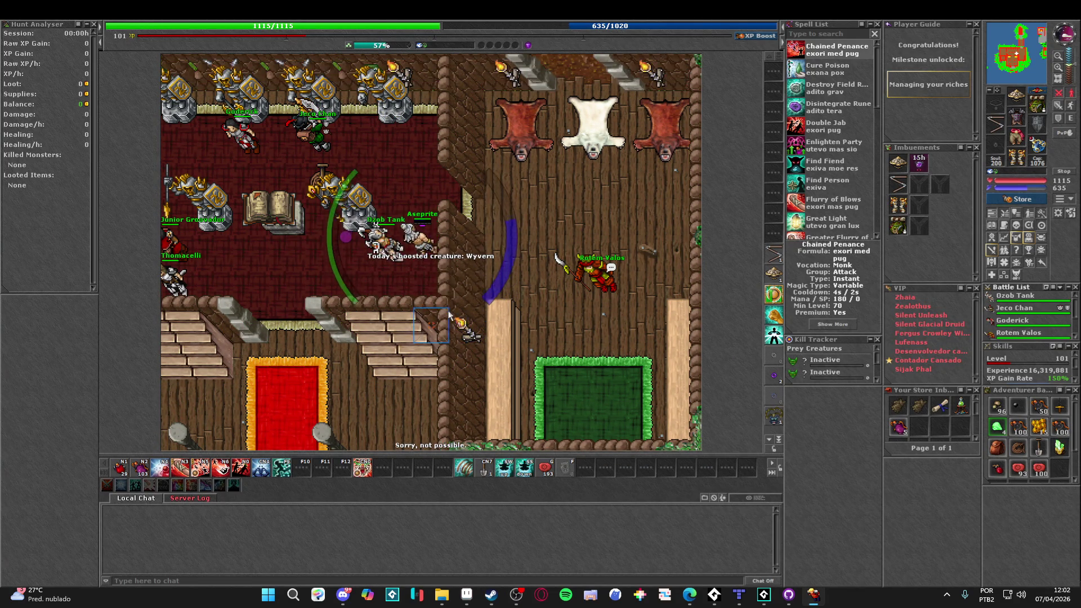
click(446, 317)
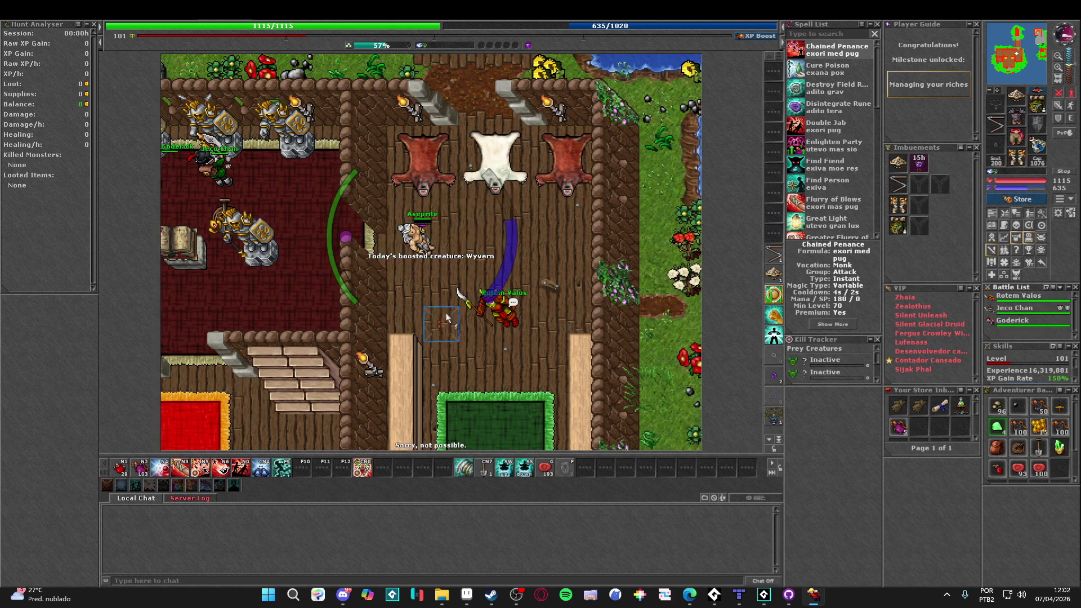
Walk the character south and west over the red carpet, then north into the statue room
key(Up)
key(Up)
key(Up)
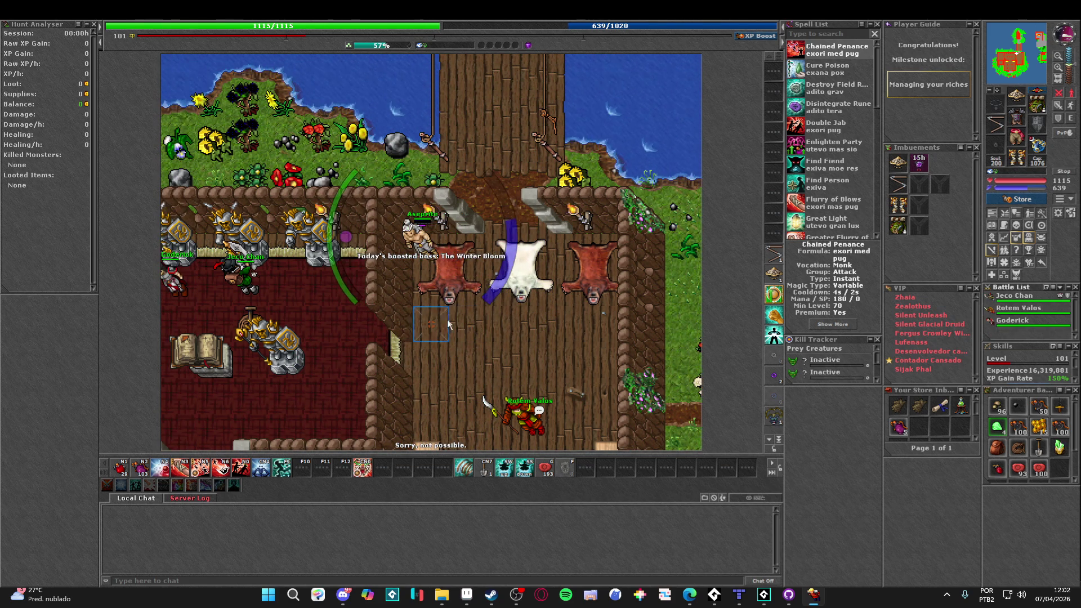
key(Down)
key(Down)
key(Down)
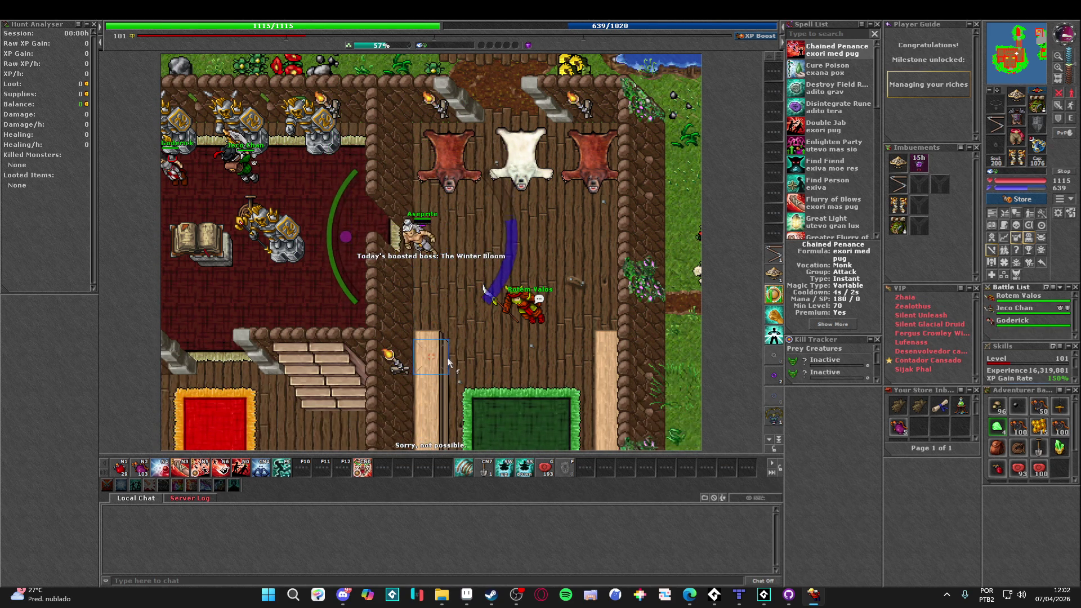
key(Left)
key(Down)
key(Down)
key(Down)
key(Left)
key(Left)
key(Left)
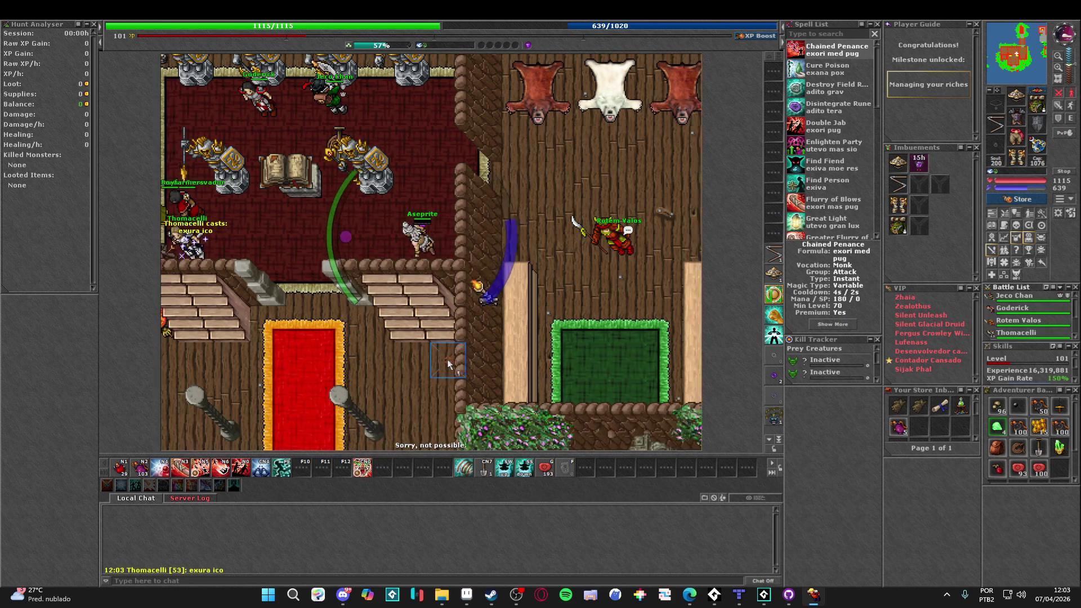
key(Down)
key(Down)
key(Up)
key(Up)
key(Up)
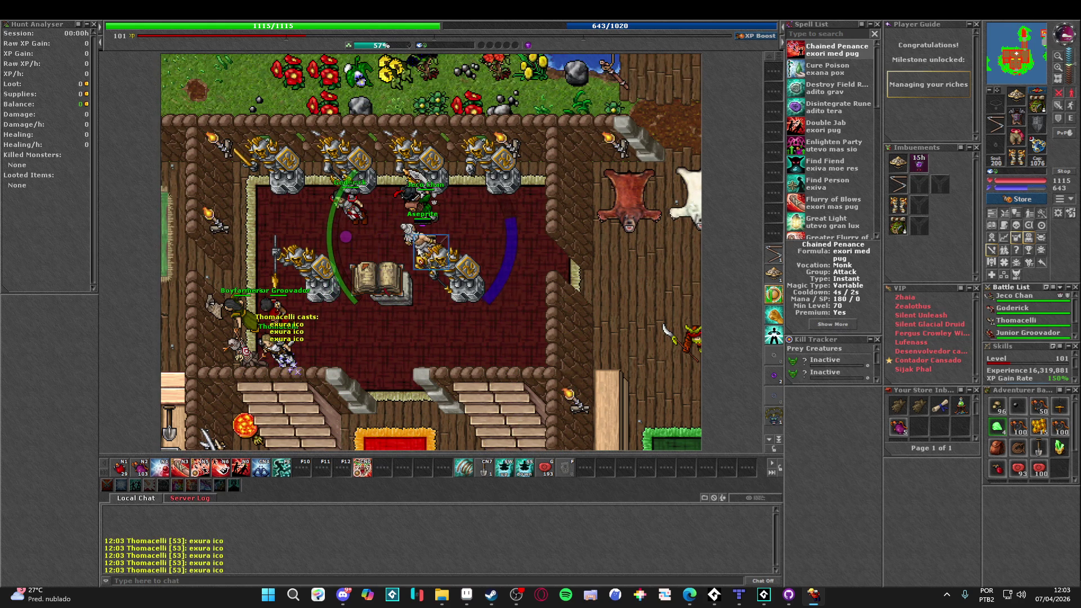
key(Right)
key(Right)
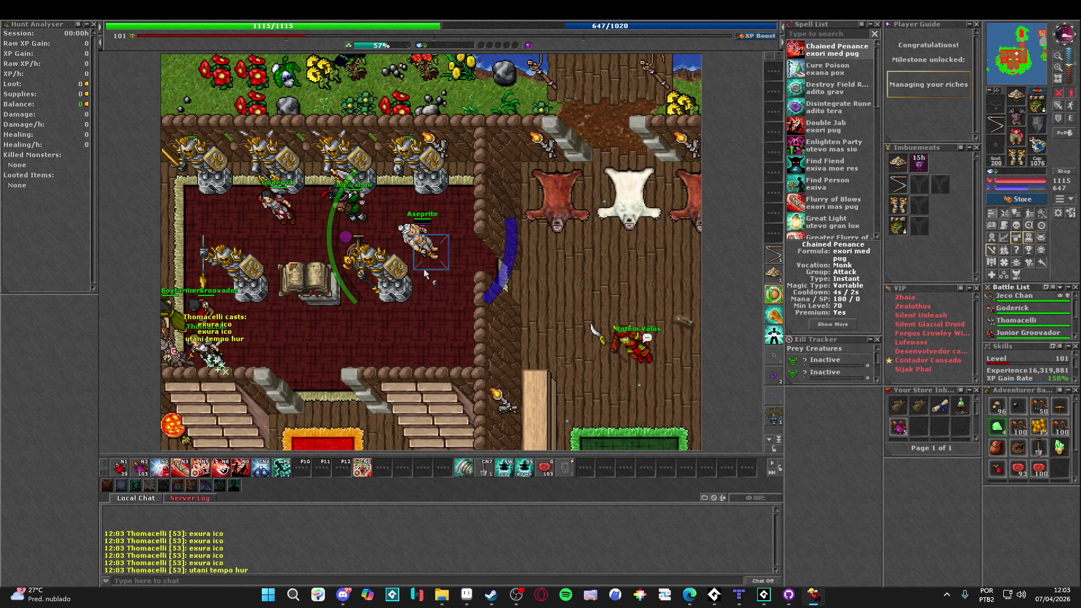
key(Up)
key(Up)
key(Right)
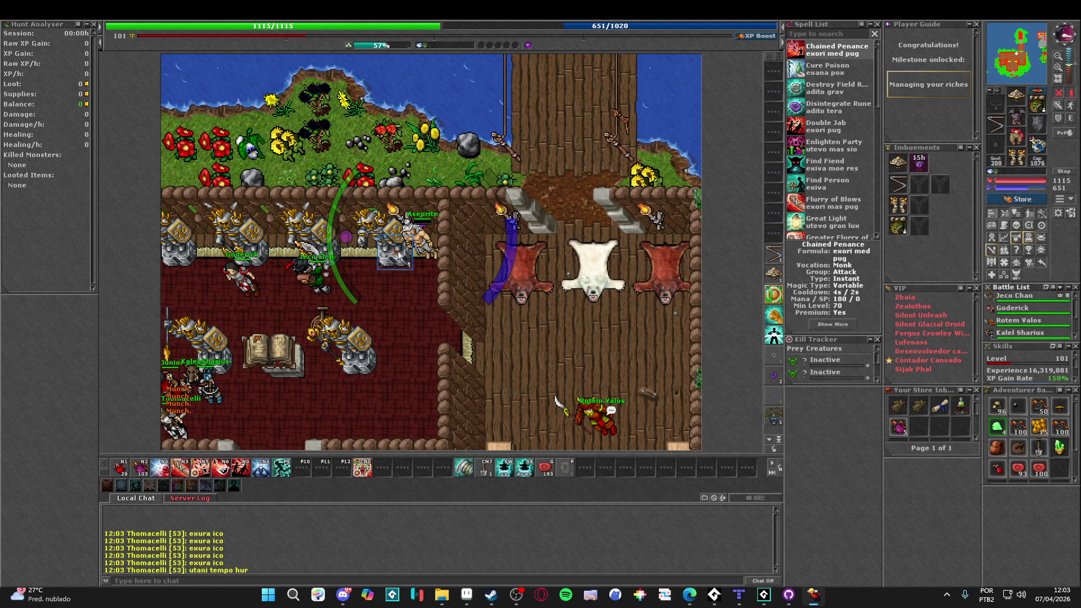
key(Down)
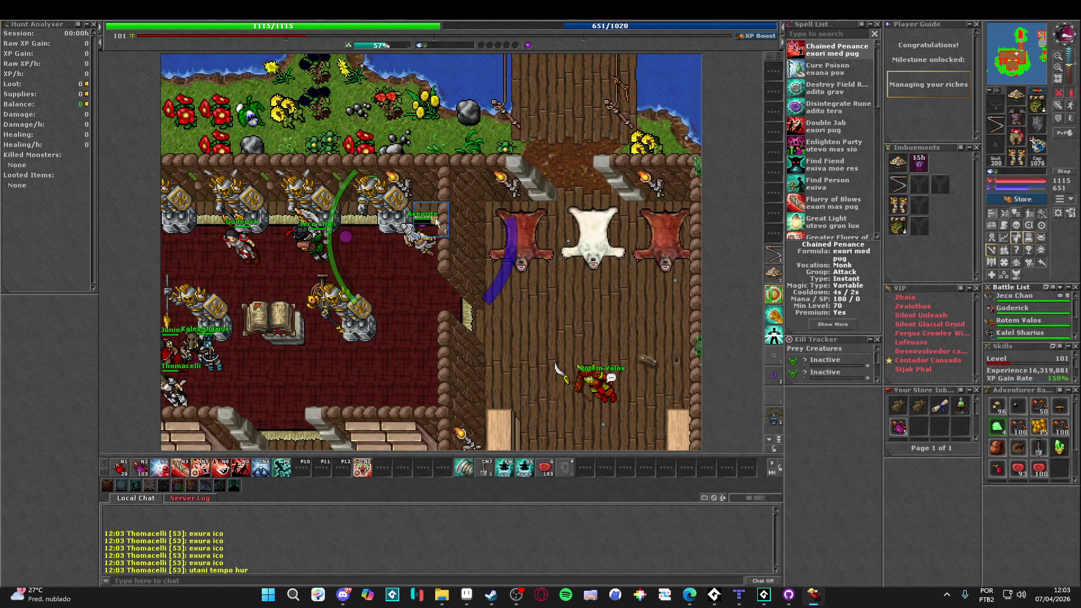
key(Up)
key(Up)
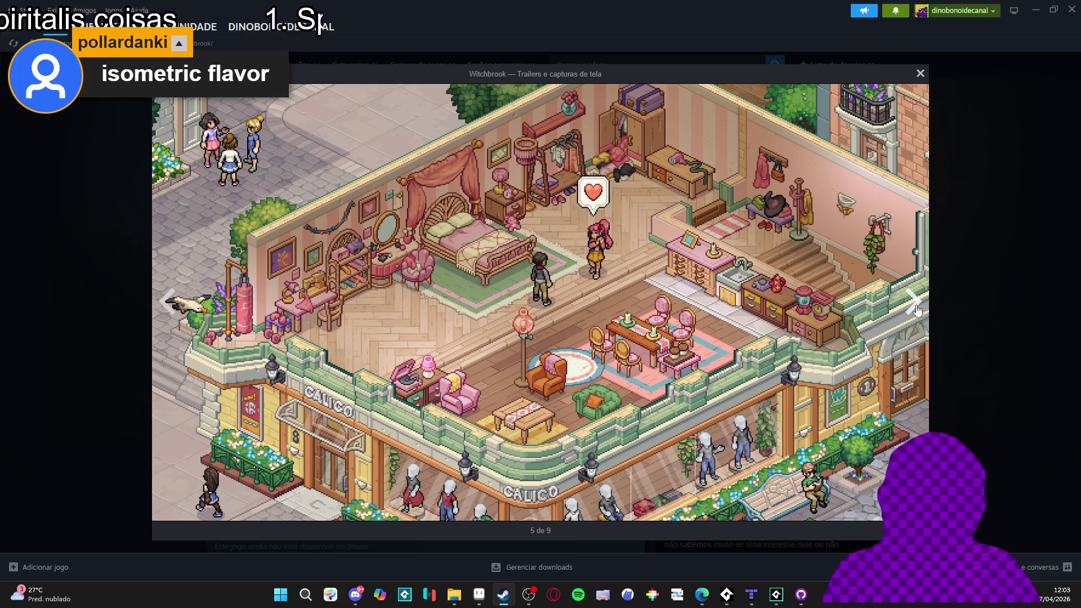
Advance through the Witchbrook screenshots to the last one and on to the trailer video
click(913, 304)
click(915, 308)
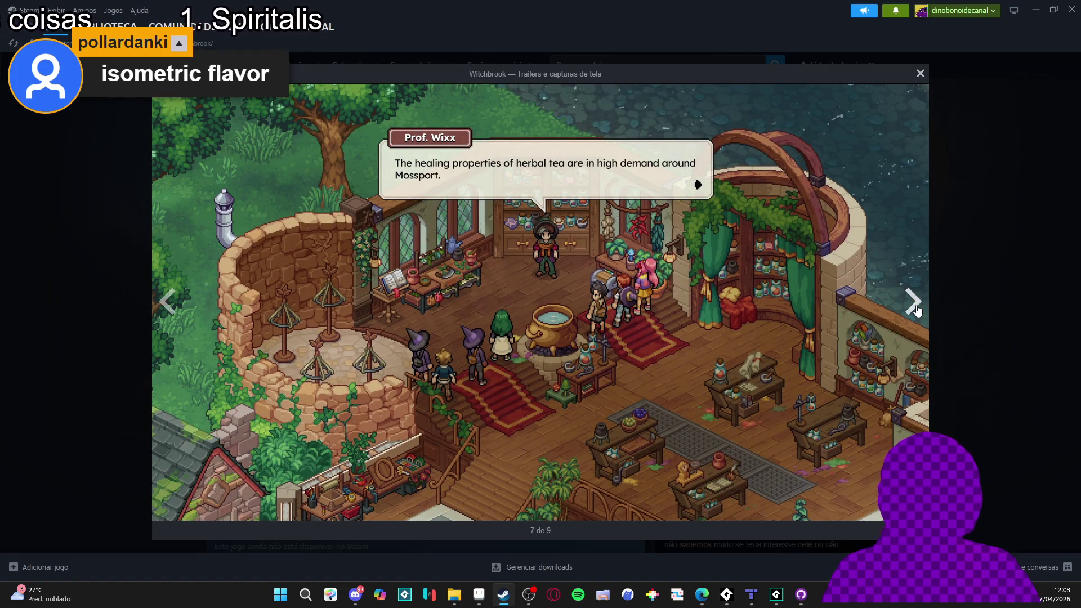
click(916, 309)
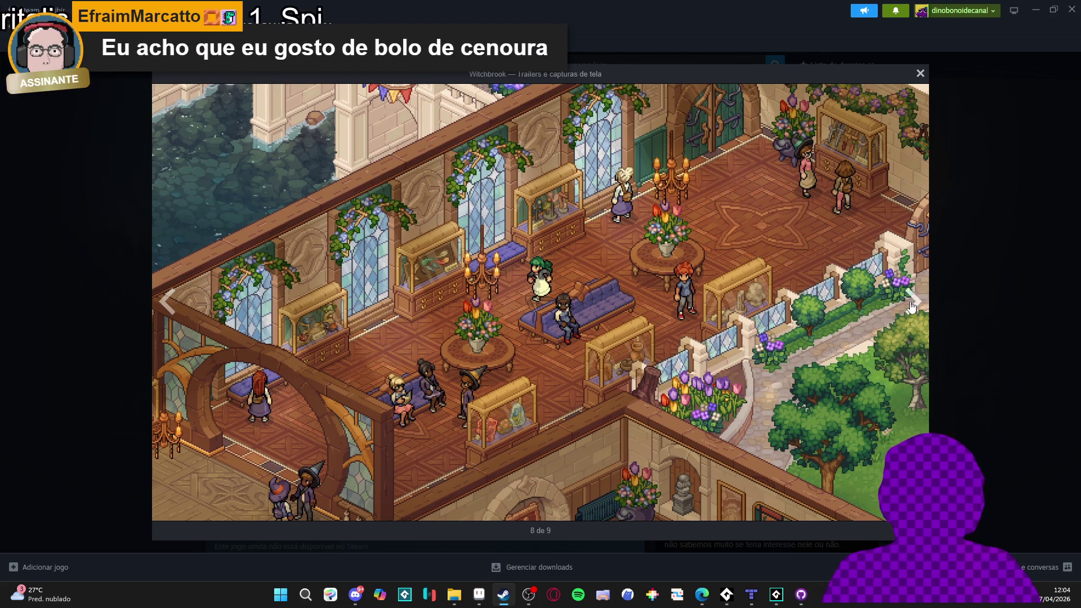
click(912, 304)
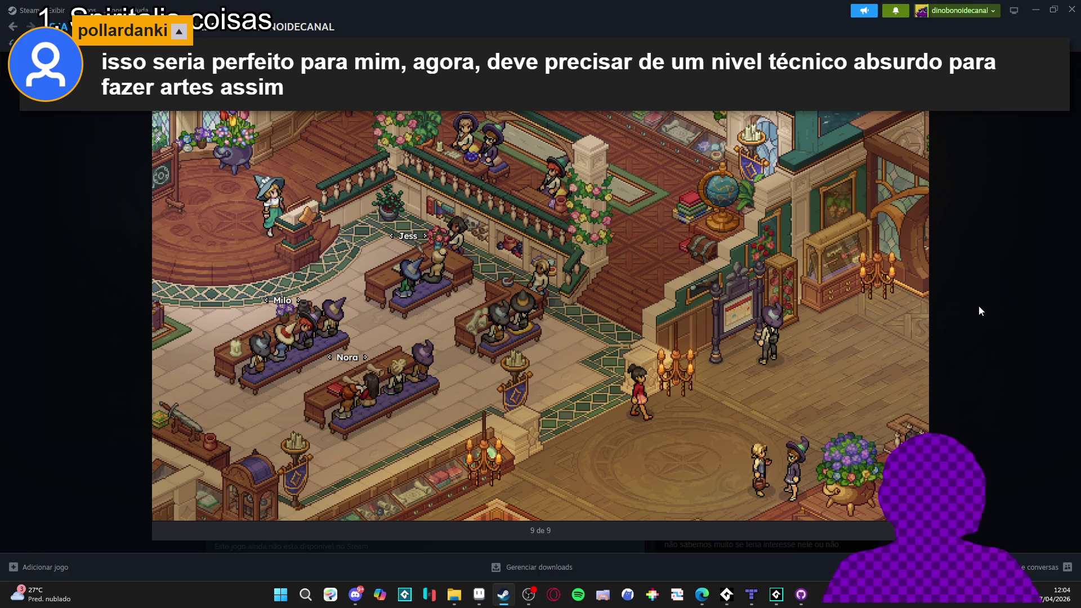
click(912, 302)
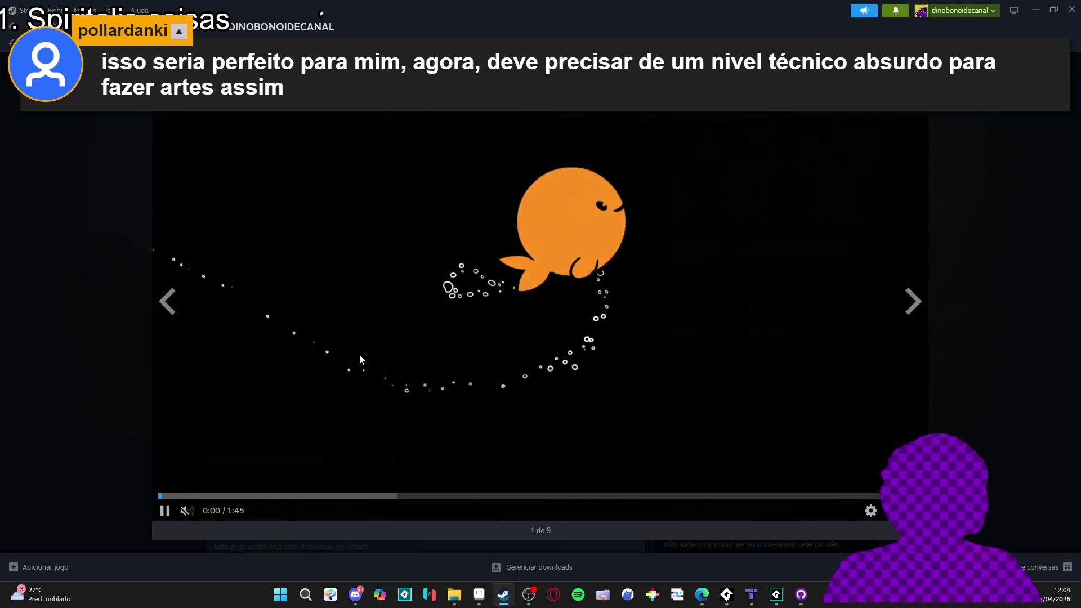
Step back to screenshot 7, close the viewer, and bring up the store search suggestions
click(169, 303)
click(169, 304)
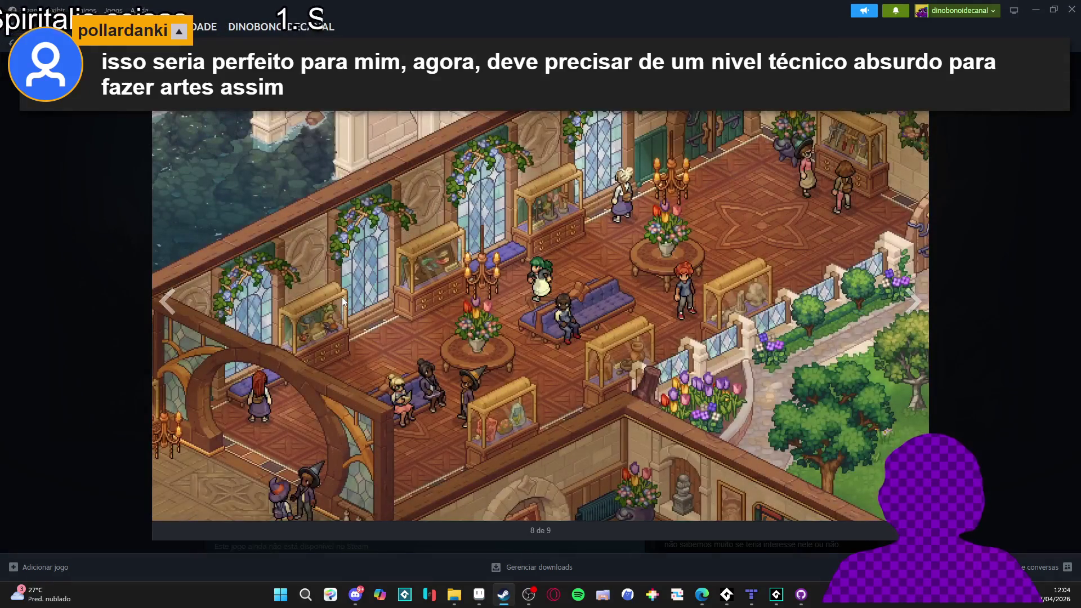
click(164, 307)
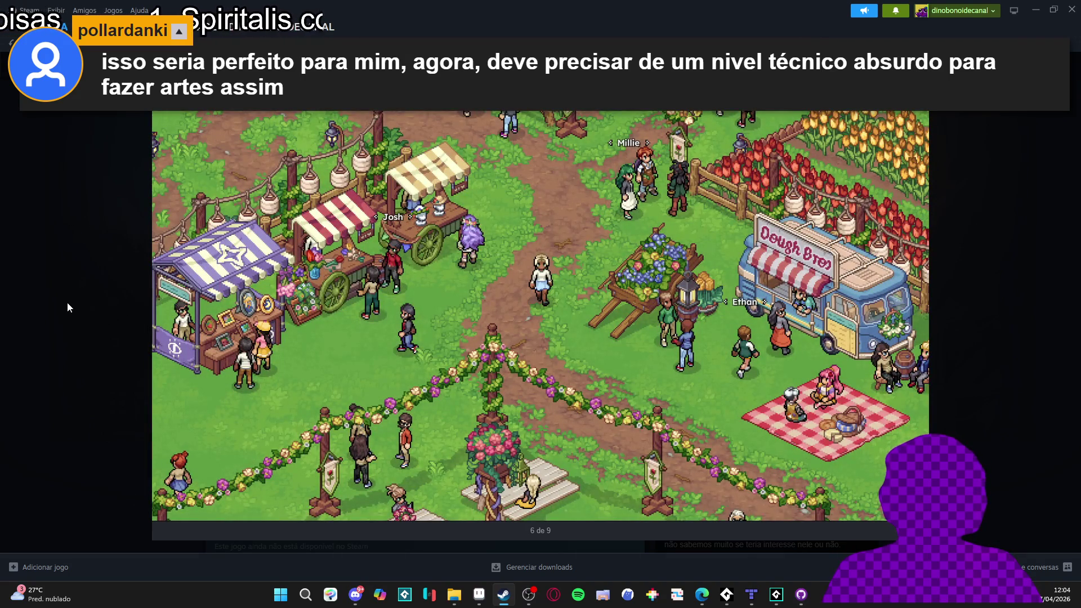
click(66, 302)
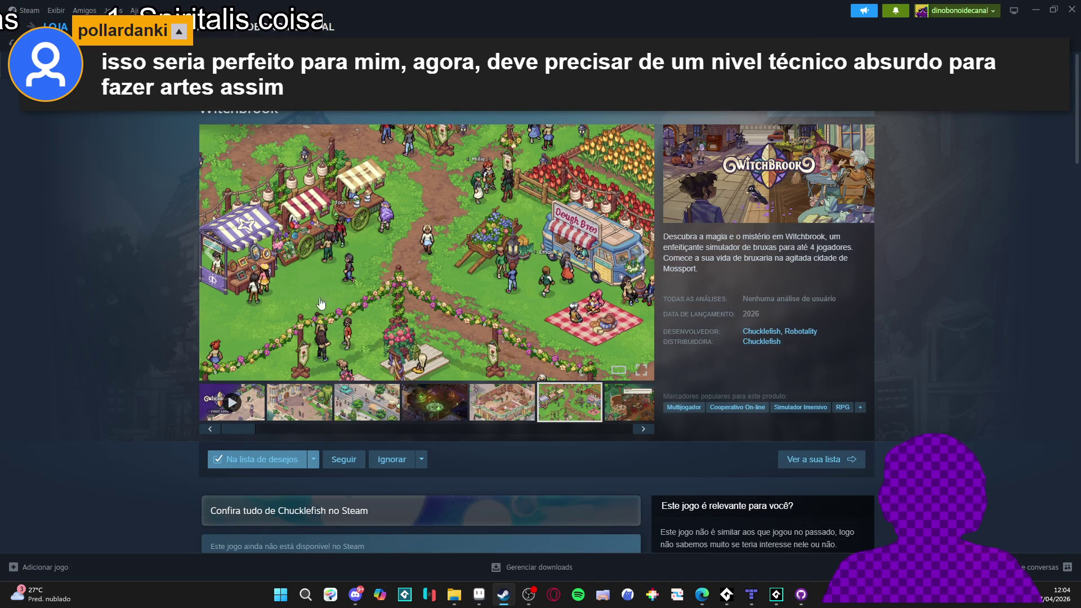
click(664, 97)
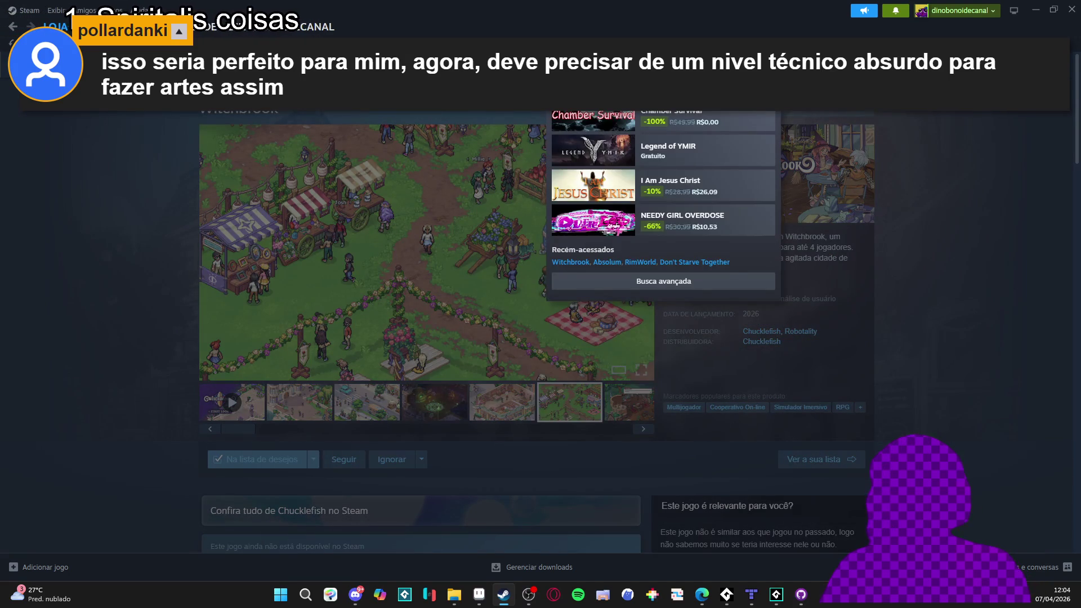
Search 'drakantos', open its store page, and view the third screenshot at full size
text(drakantos)
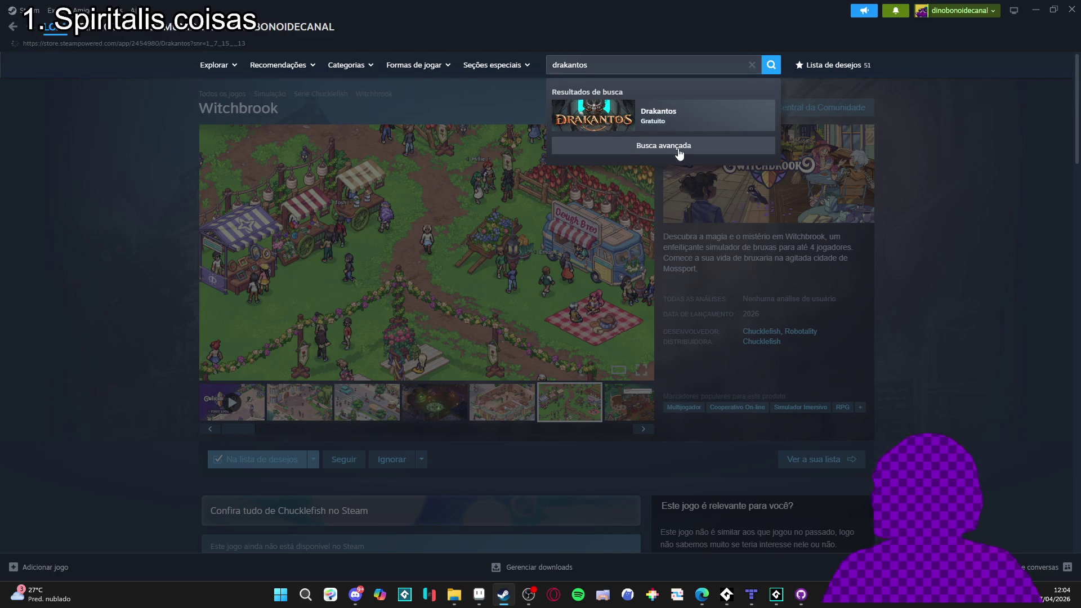
click(659, 115)
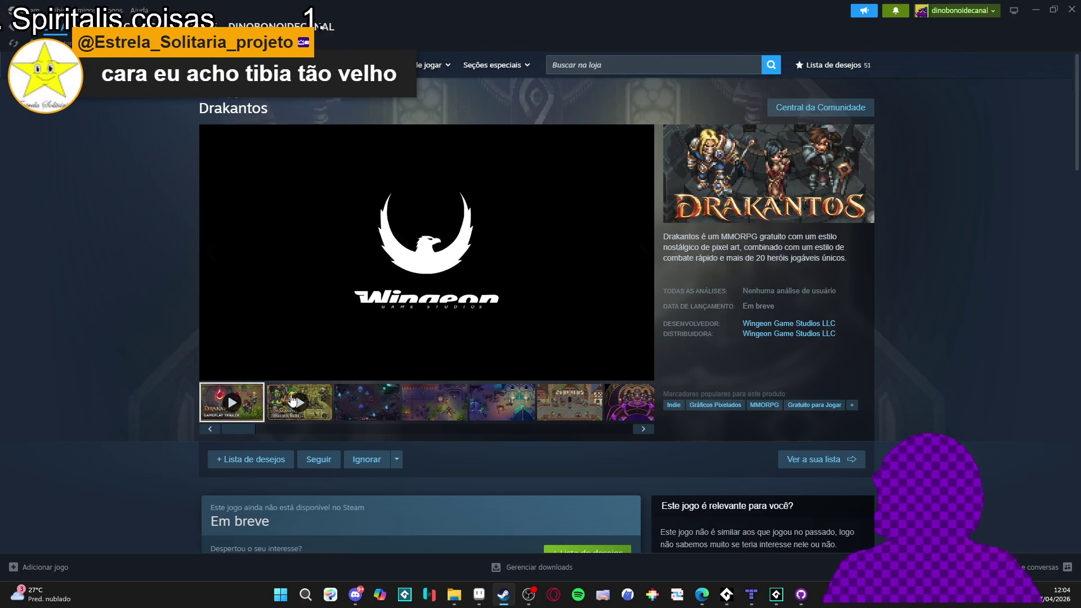
click(366, 401)
click(540, 294)
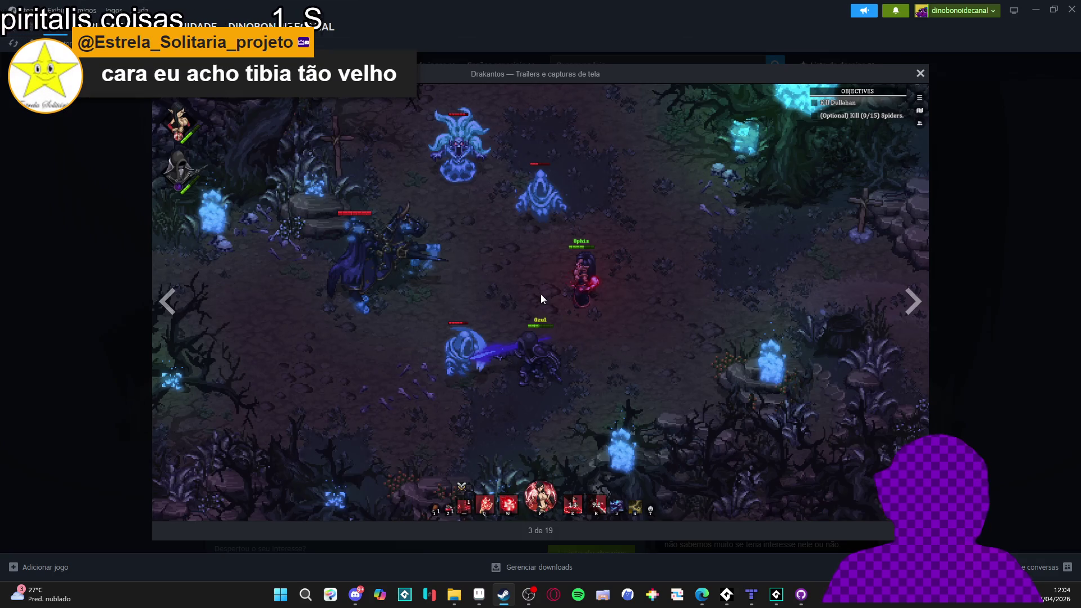
Advance through the castle, tavern square, skeleton tavern, throne room, ritual circle and forest tree screenshots
click(909, 314)
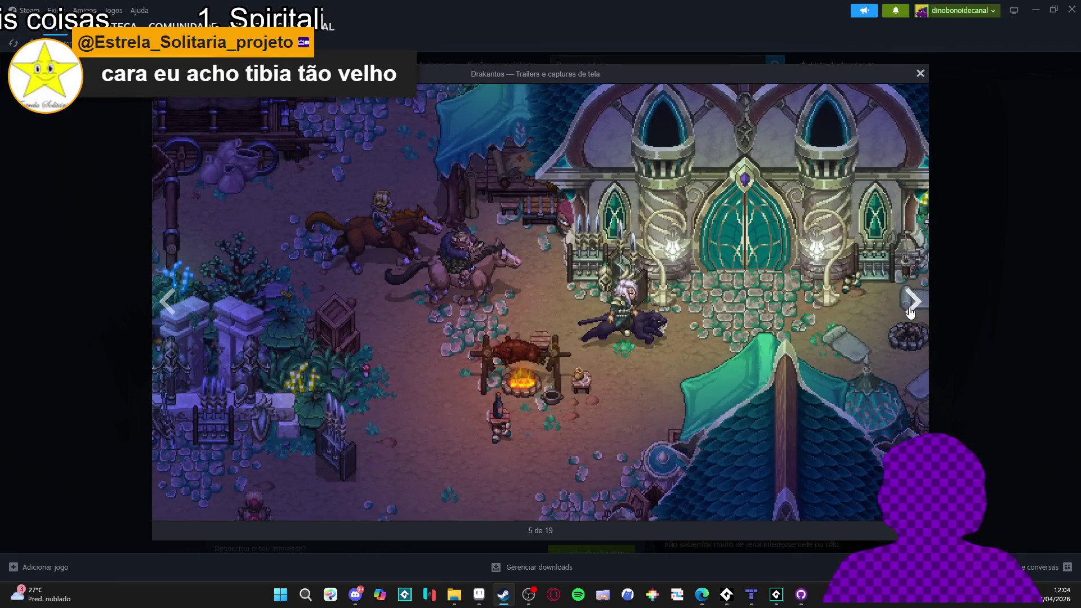
click(909, 312)
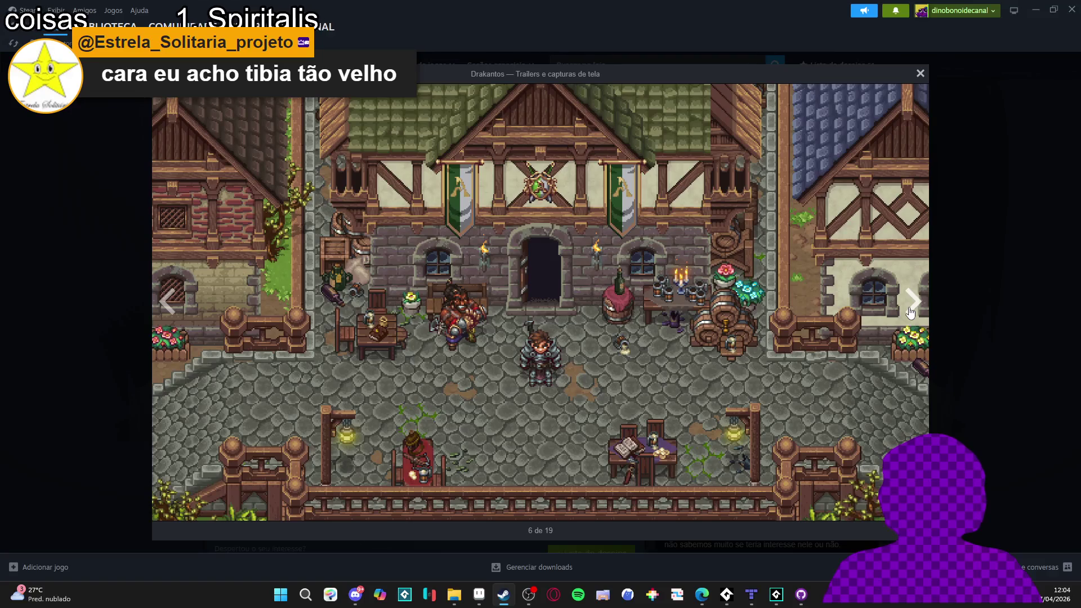
click(912, 303)
click(912, 302)
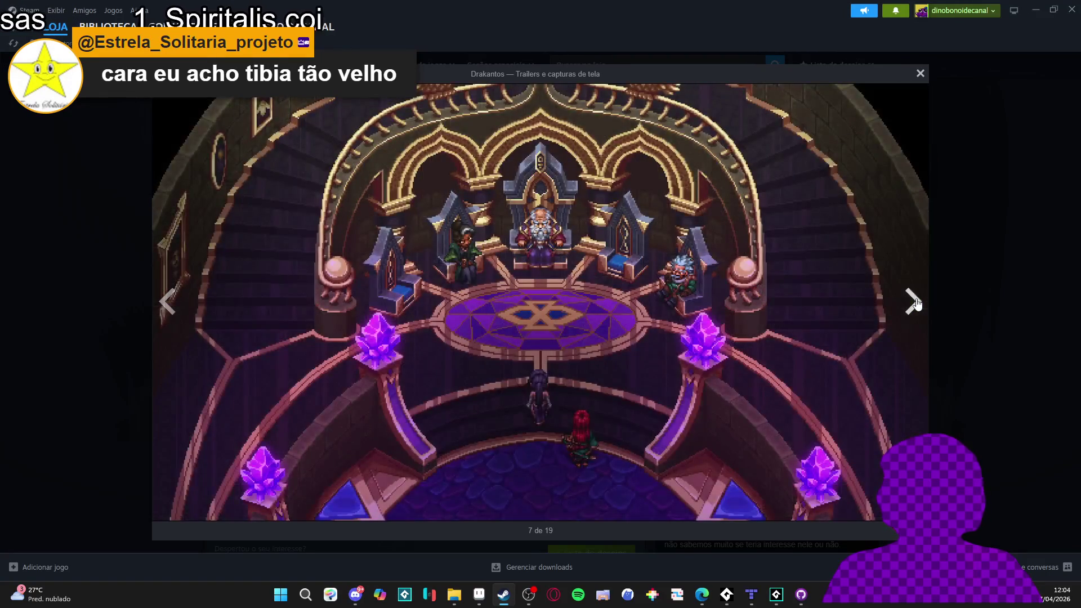
click(914, 304)
click(911, 302)
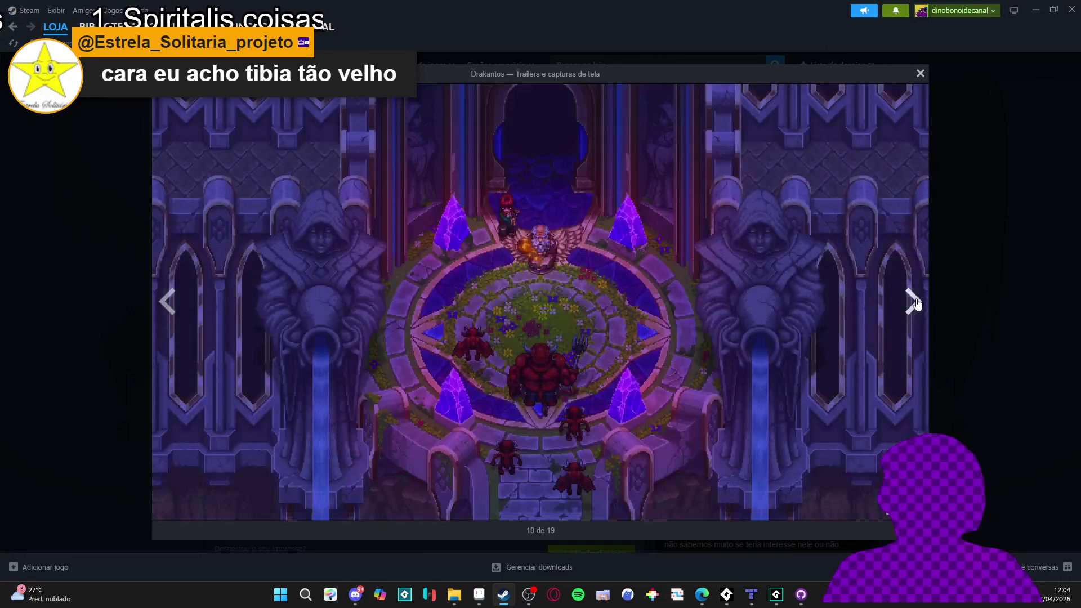
click(917, 304)
click(912, 306)
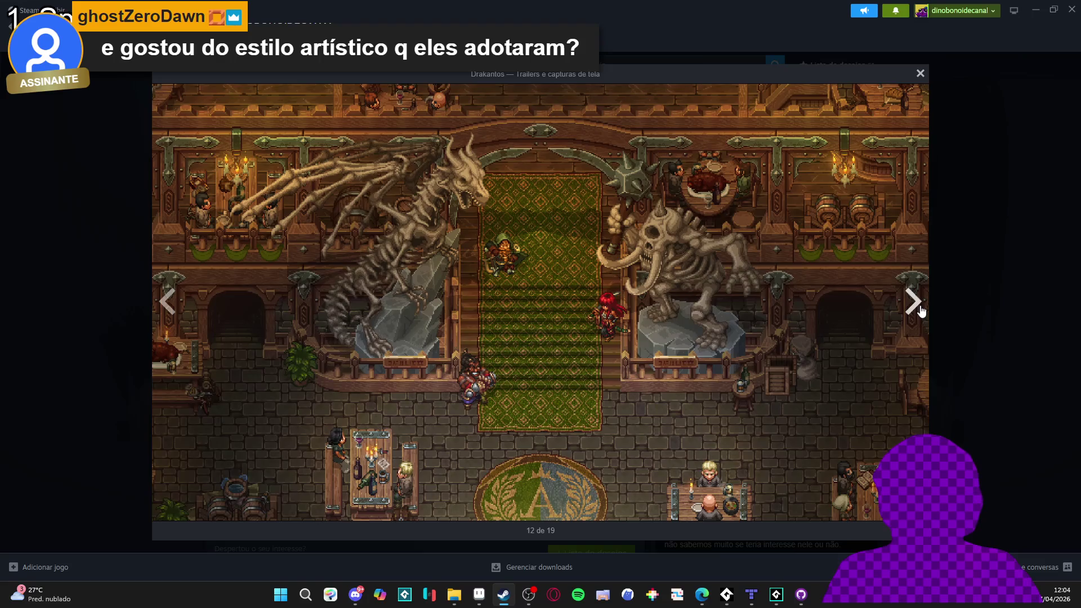
click(920, 310)
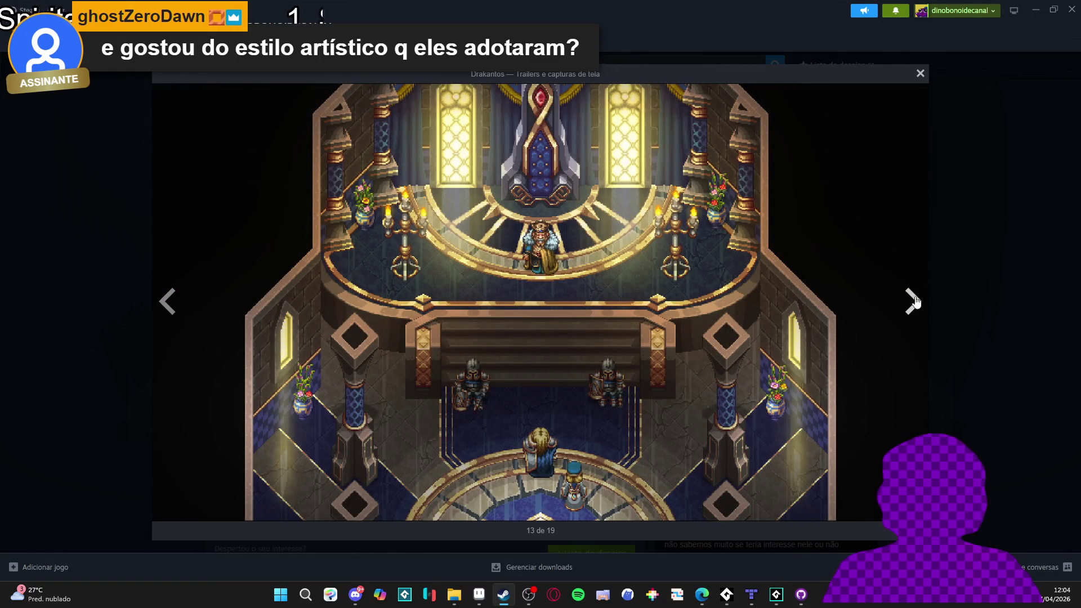
click(916, 303)
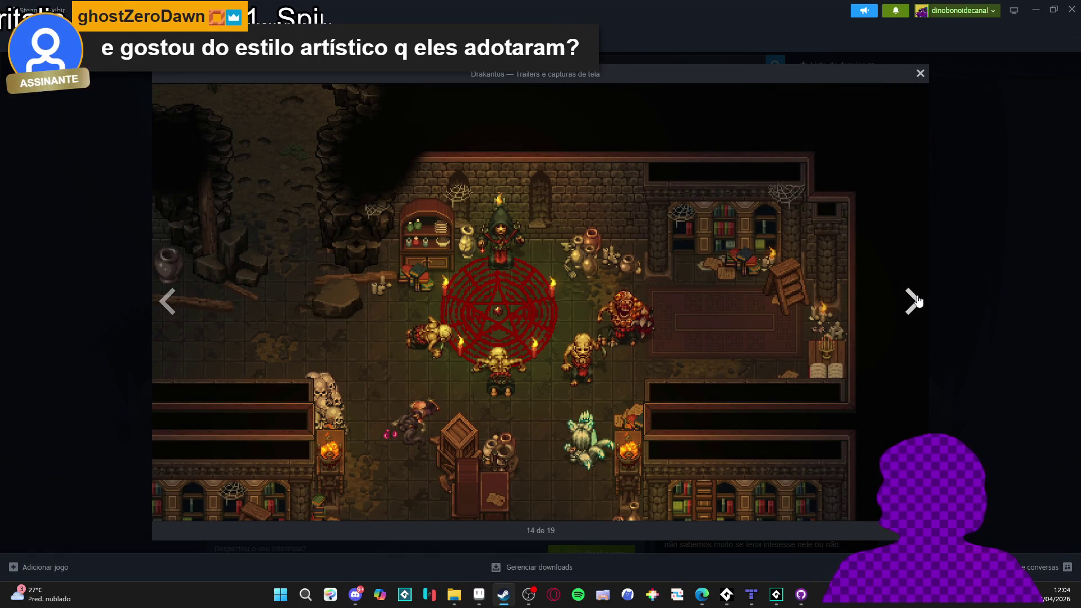
click(916, 302)
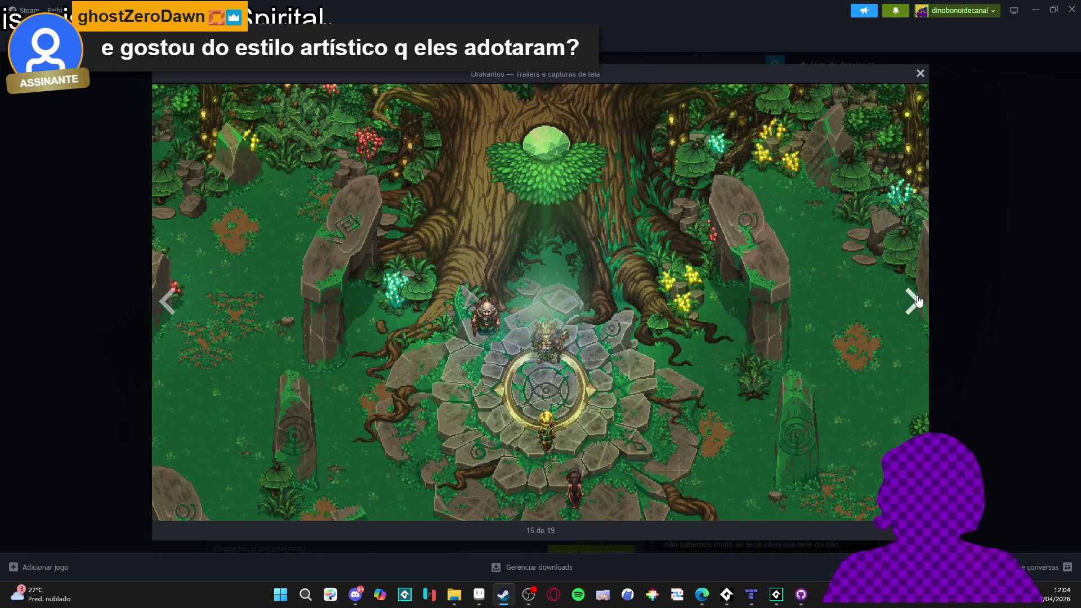
Continue past the griffin nest and teaser videos to the dungeon gameplay screenshot, then close the gallery
click(916, 302)
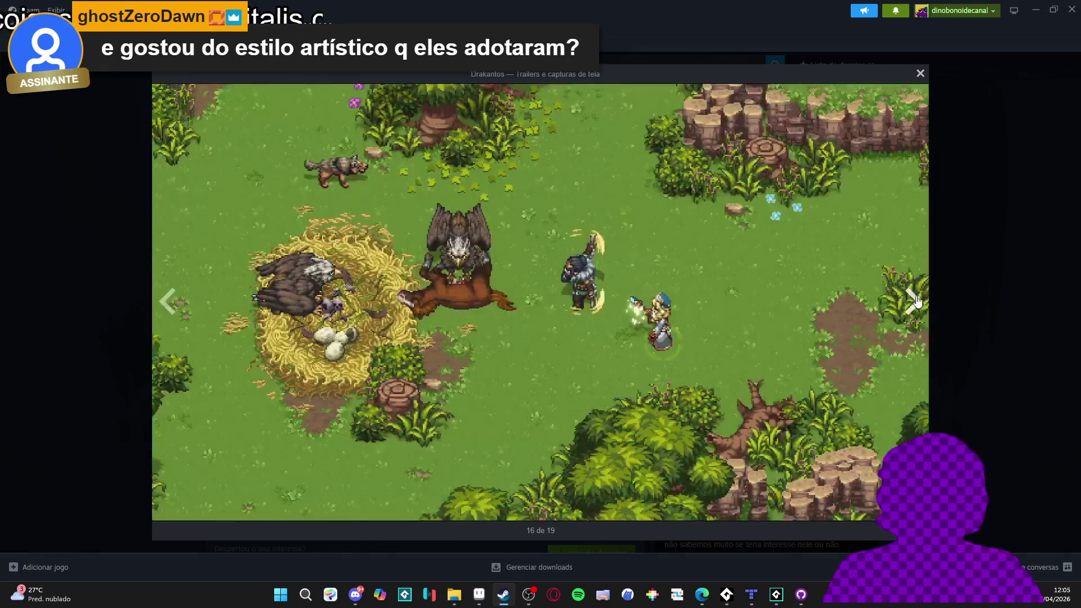
click(916, 303)
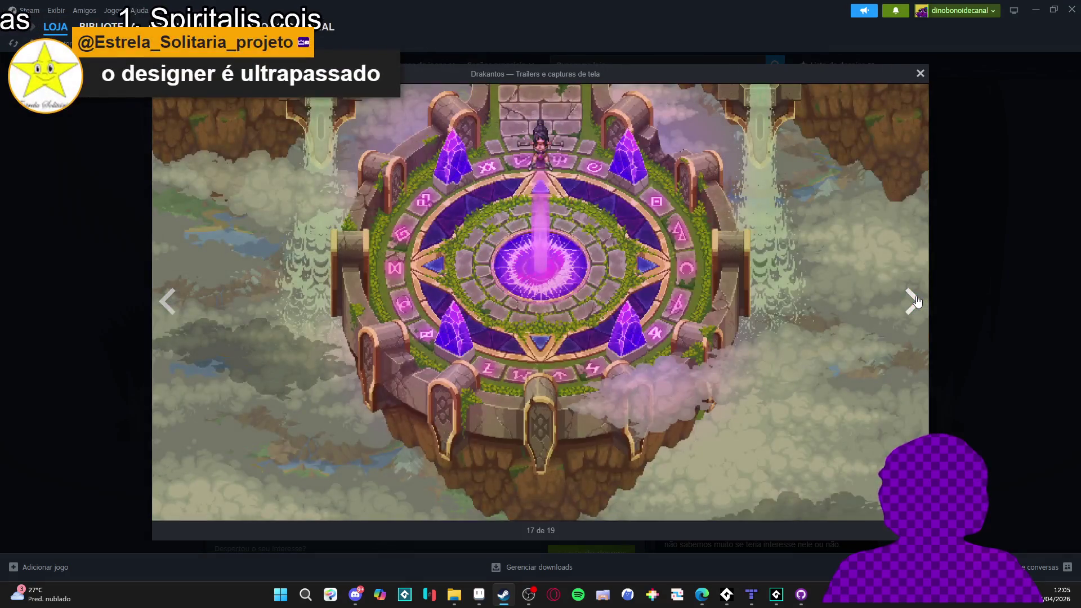
click(916, 302)
click(916, 302)
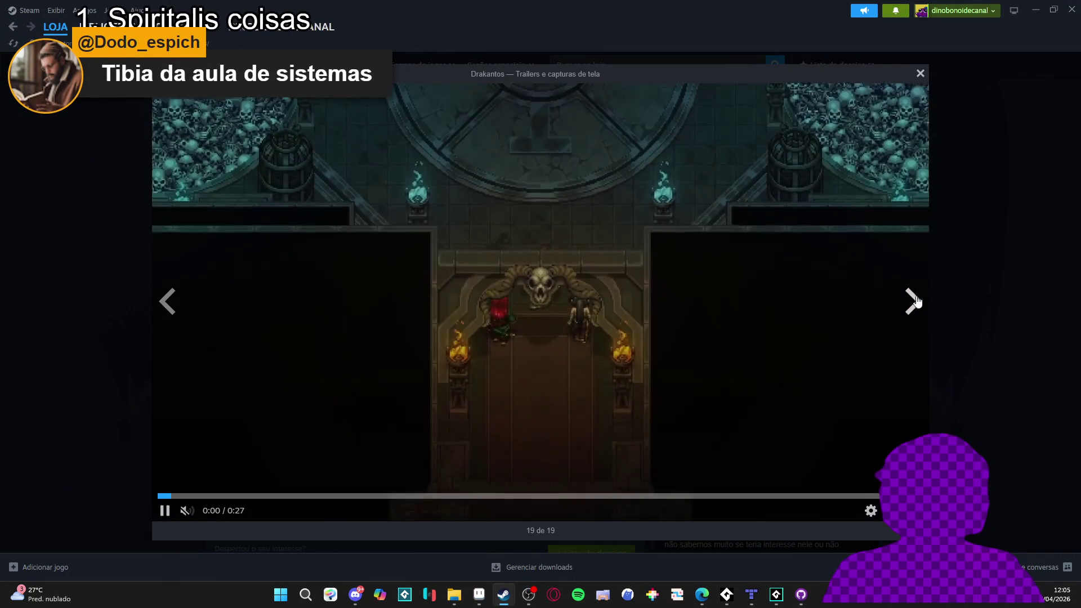
click(916, 303)
click(916, 303)
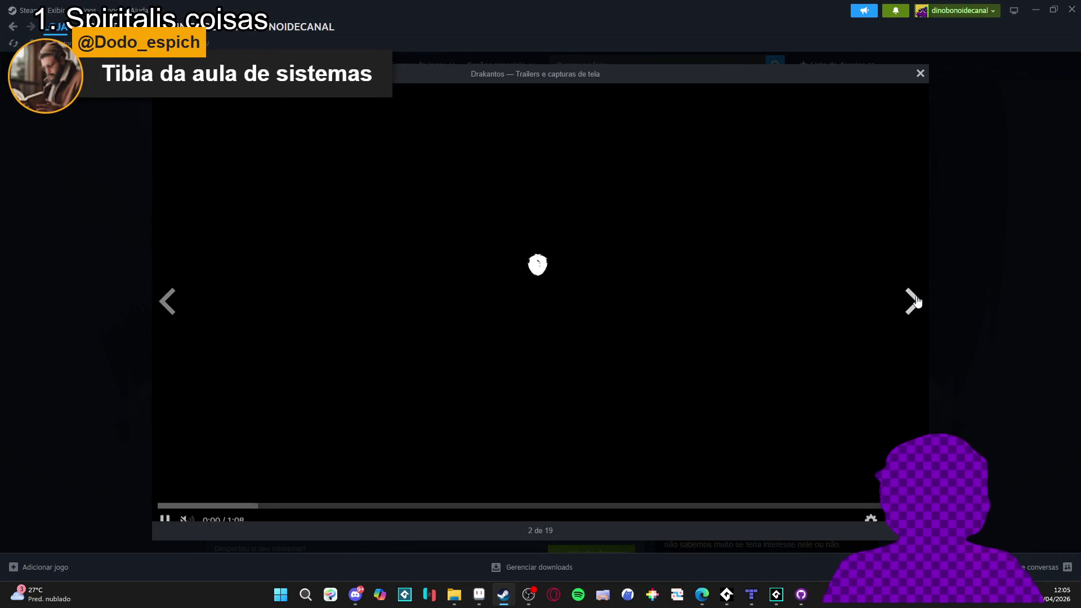
click(914, 304)
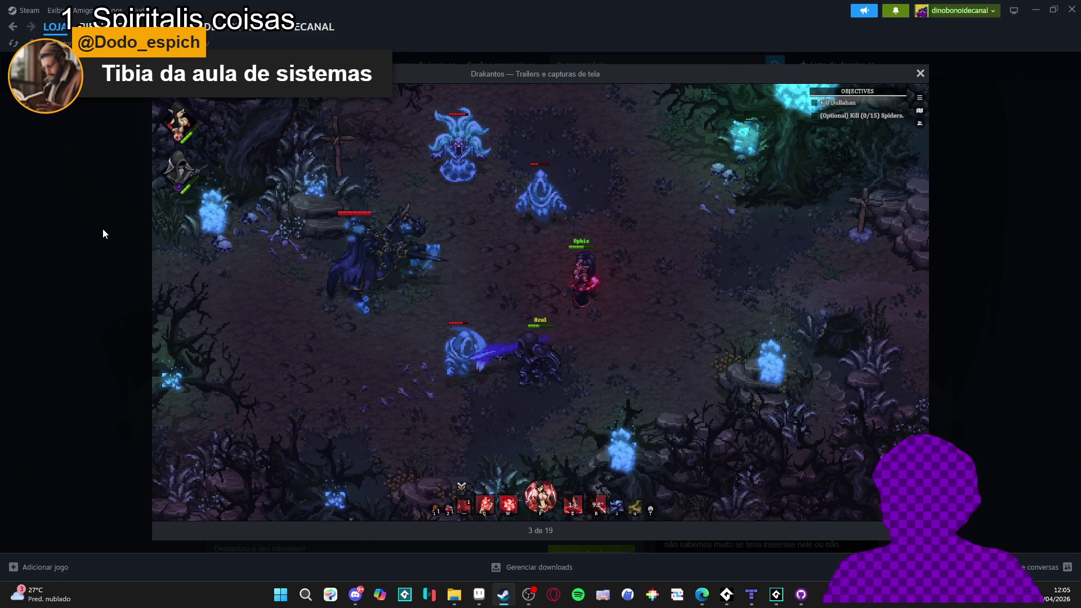
click(103, 229)
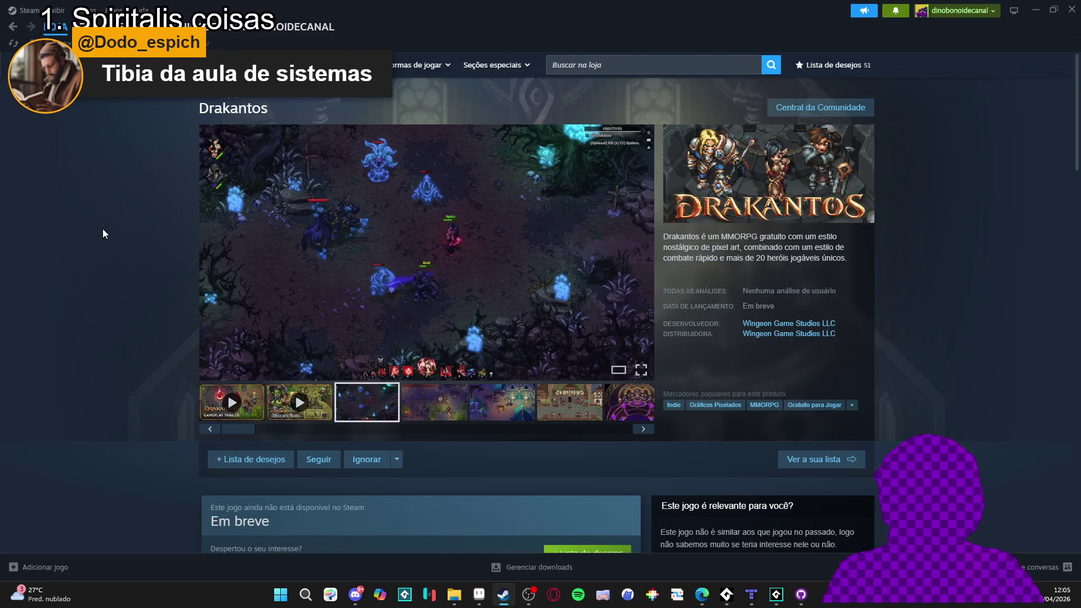
Open the Drakantos castle screenshot full size and advance through tavern square and throne hall to the green temple
click(424, 419)
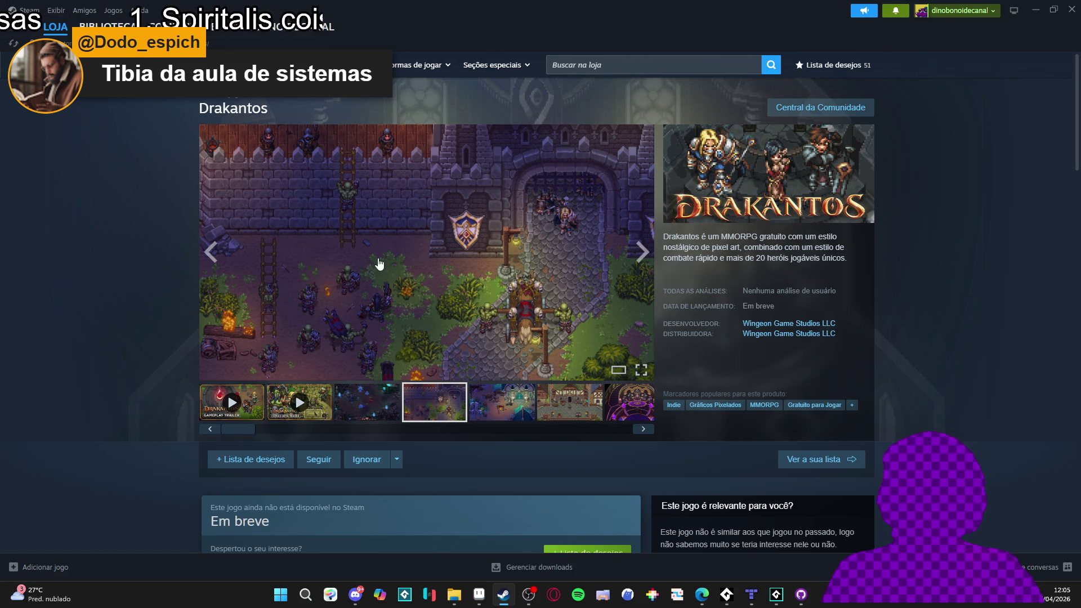
click(378, 263)
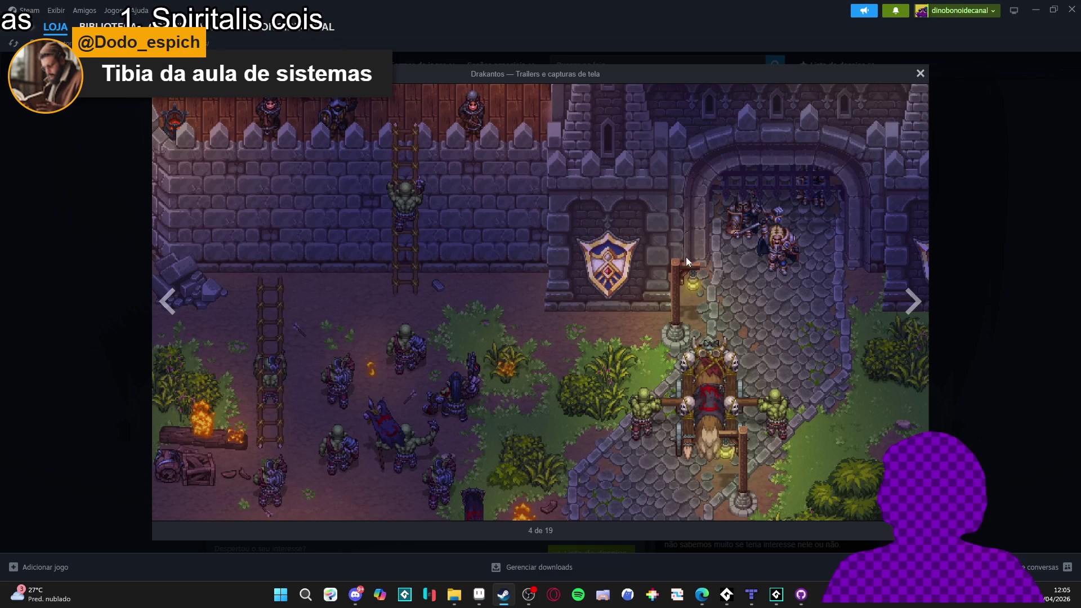
click(912, 304)
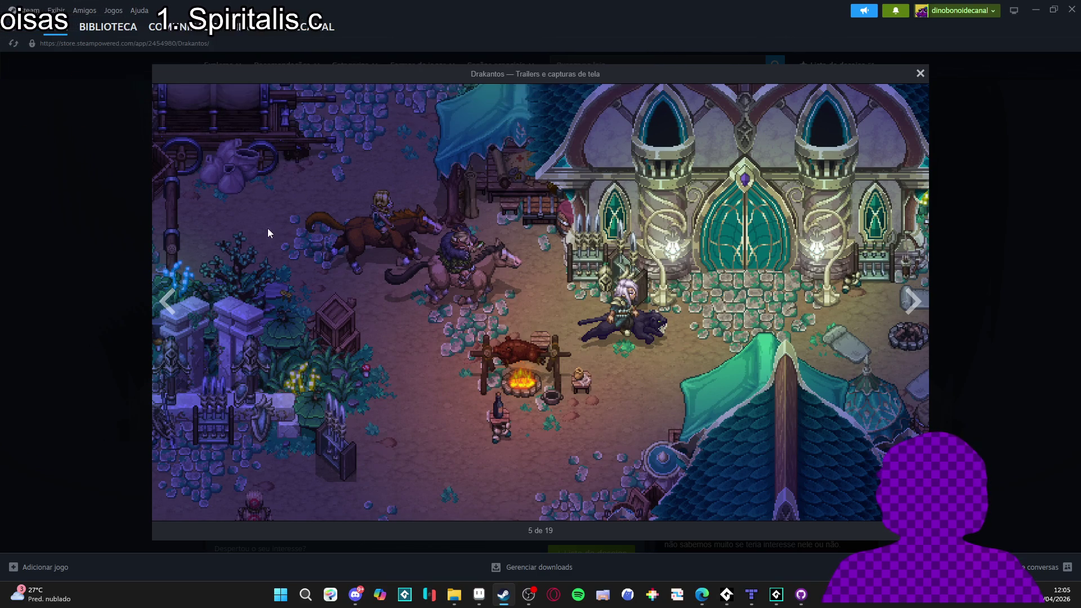
click(923, 310)
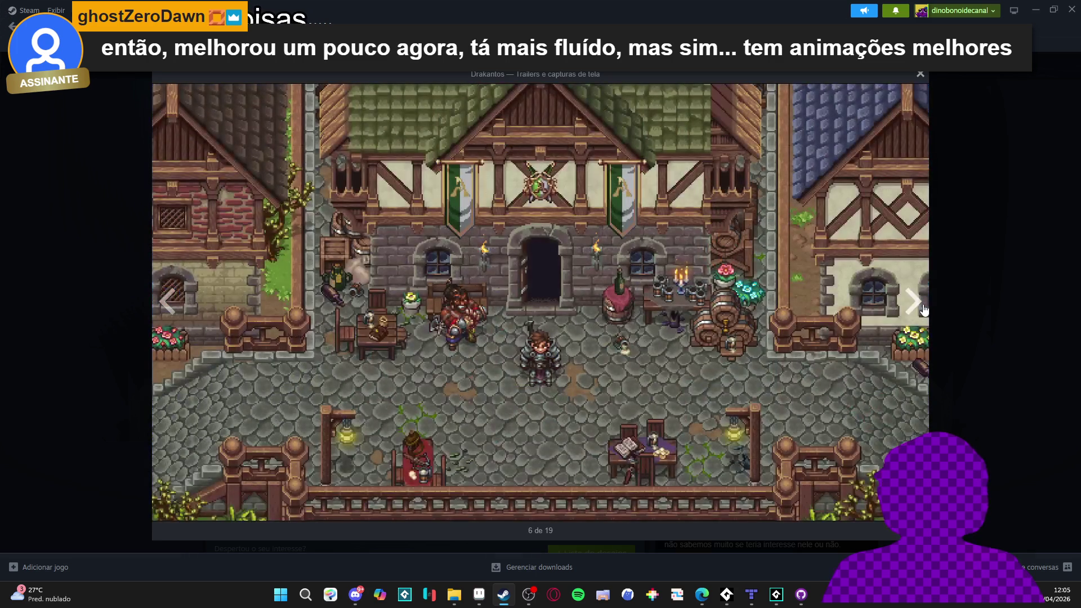
click(923, 309)
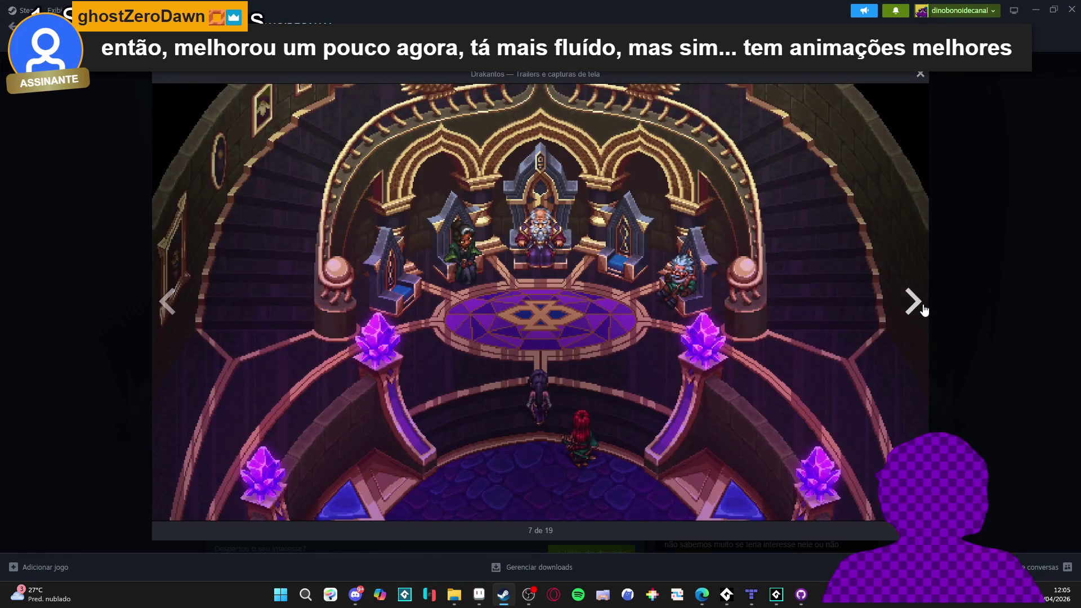
click(923, 310)
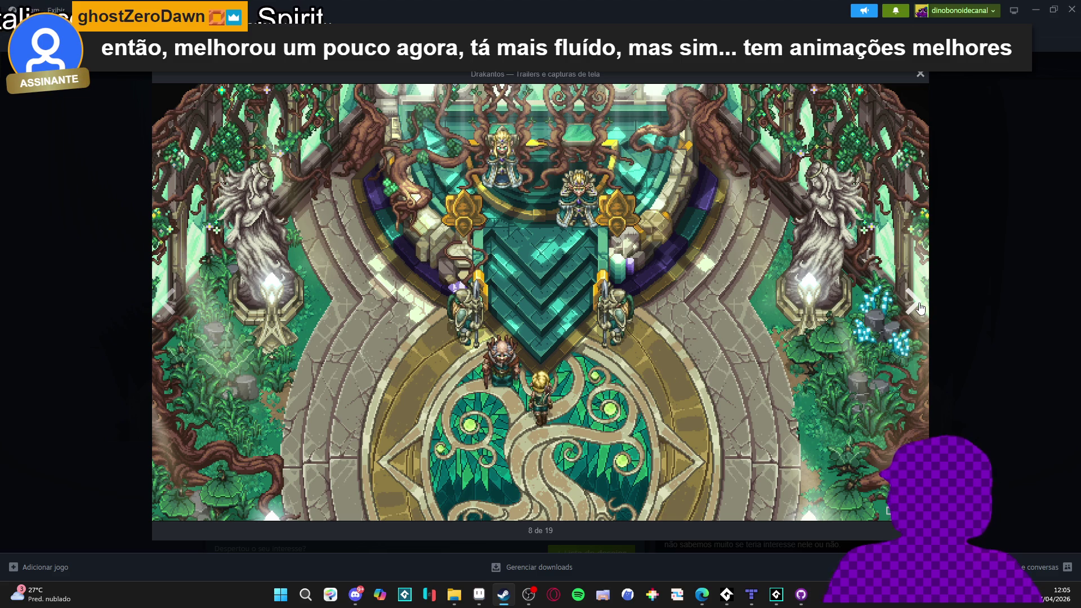
Advance through the ice battle, jungle, skeleton tavern, throne and ritual rooms to the forest tree, then close
click(920, 308)
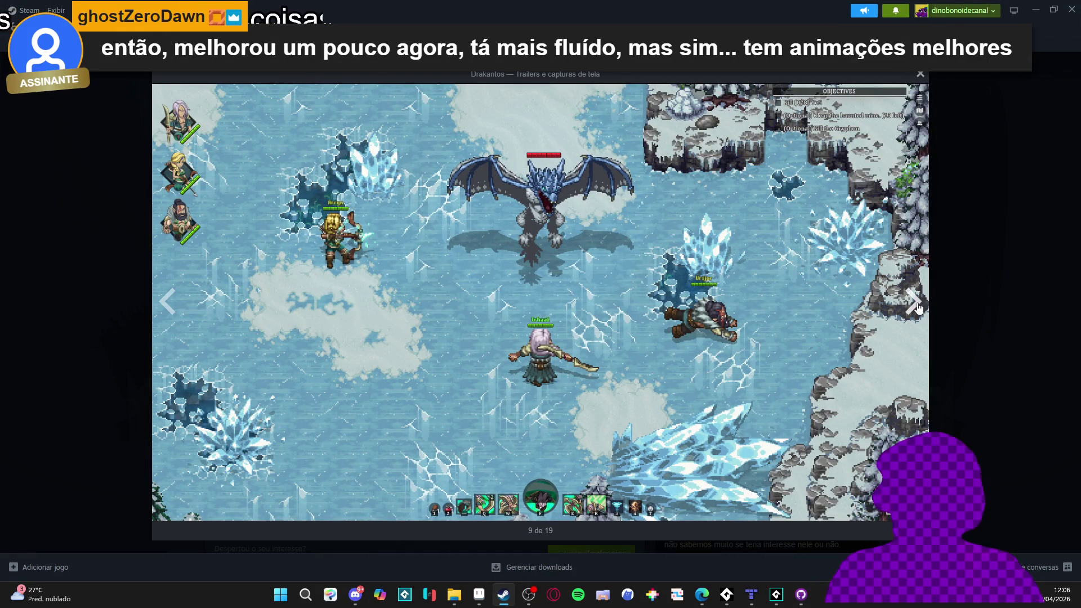
click(919, 309)
click(918, 309)
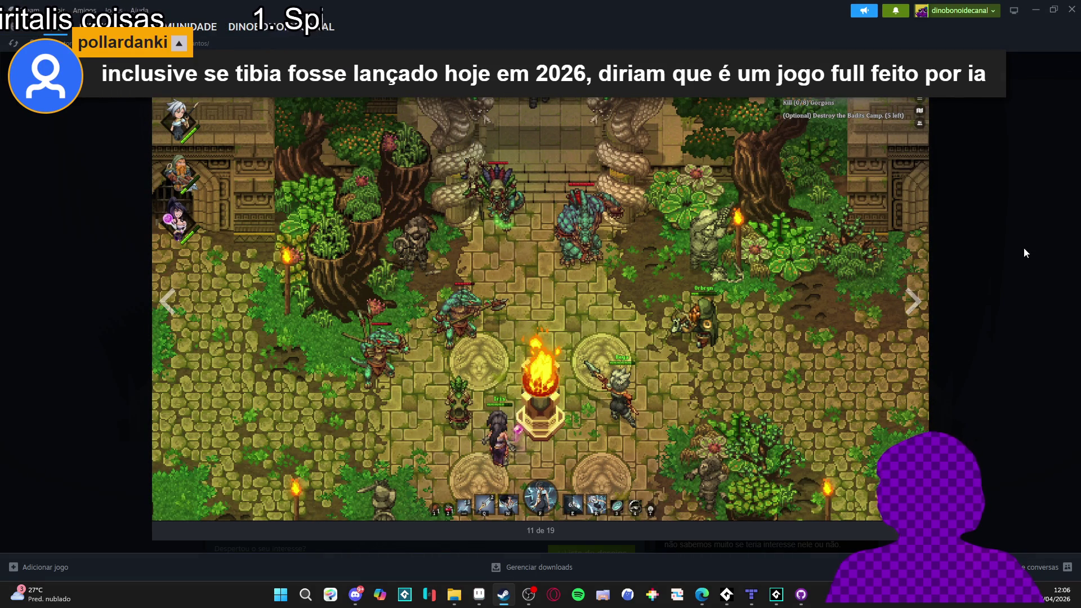
click(913, 306)
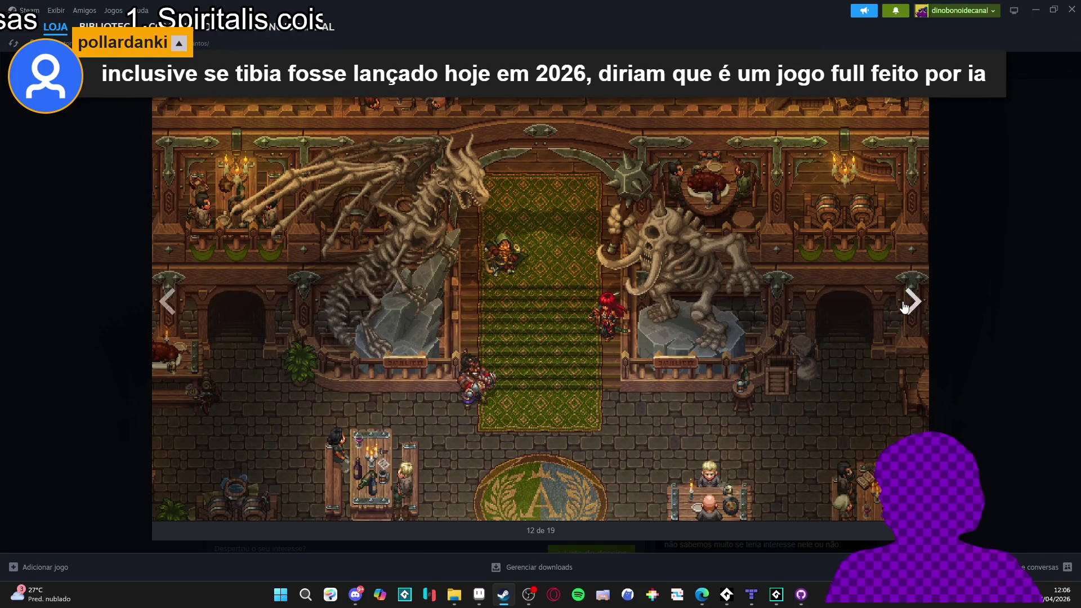
click(911, 303)
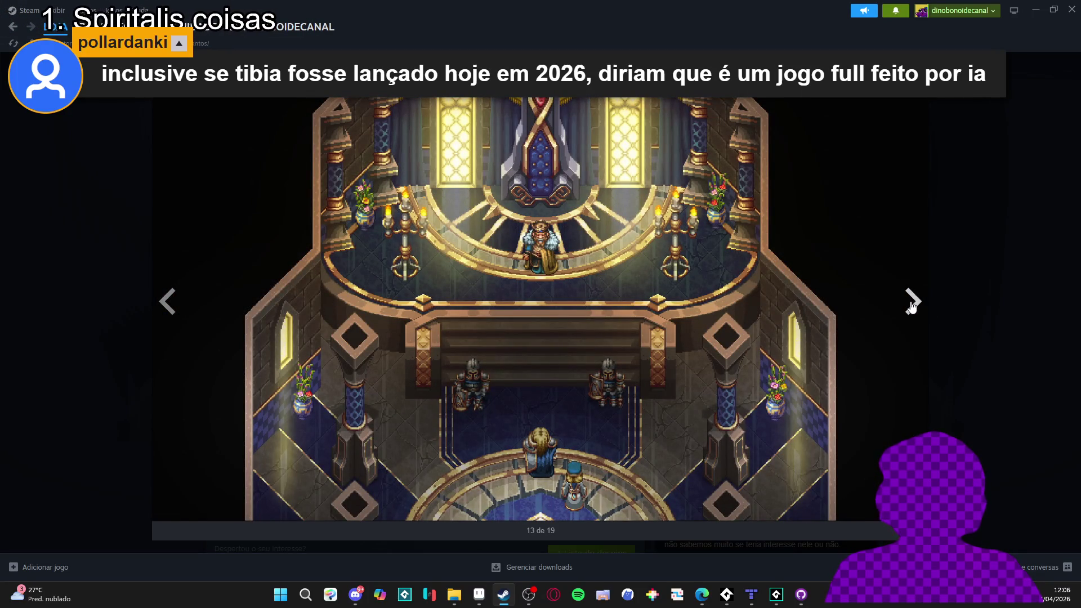
click(912, 303)
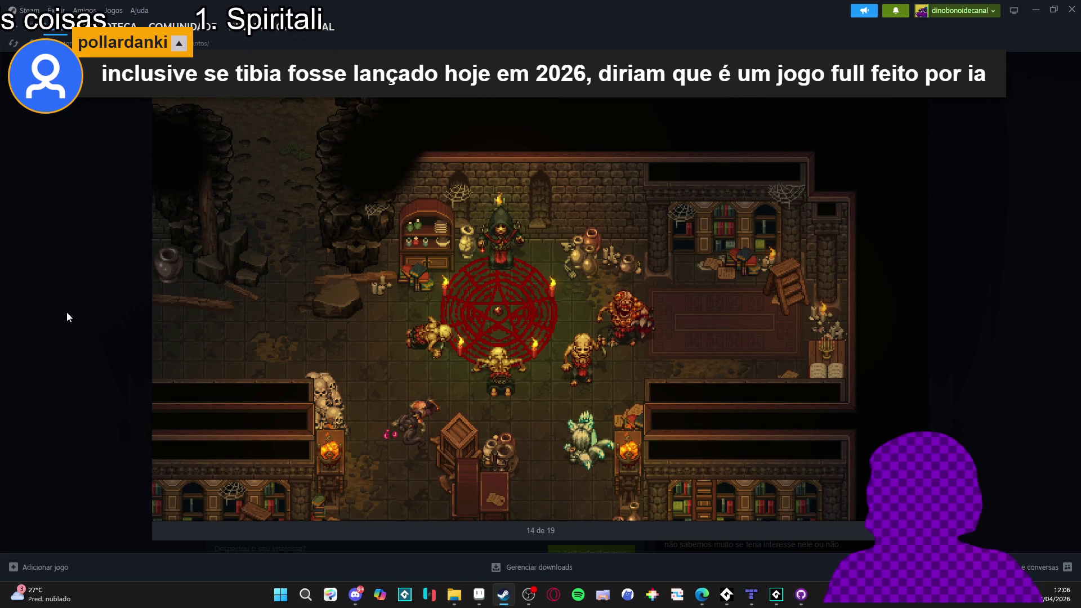
click(915, 303)
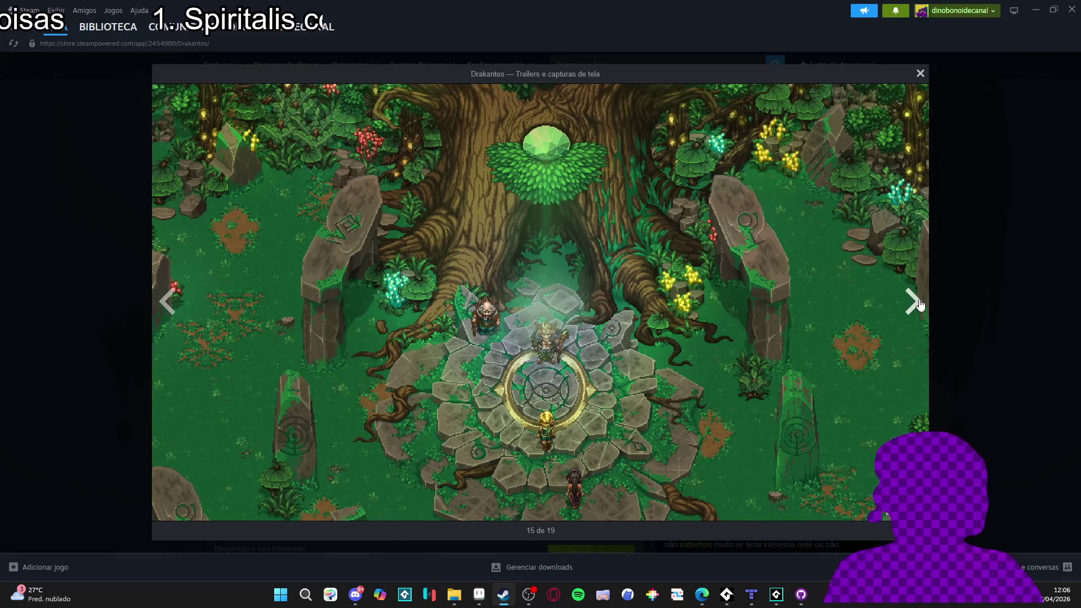
click(103, 270)
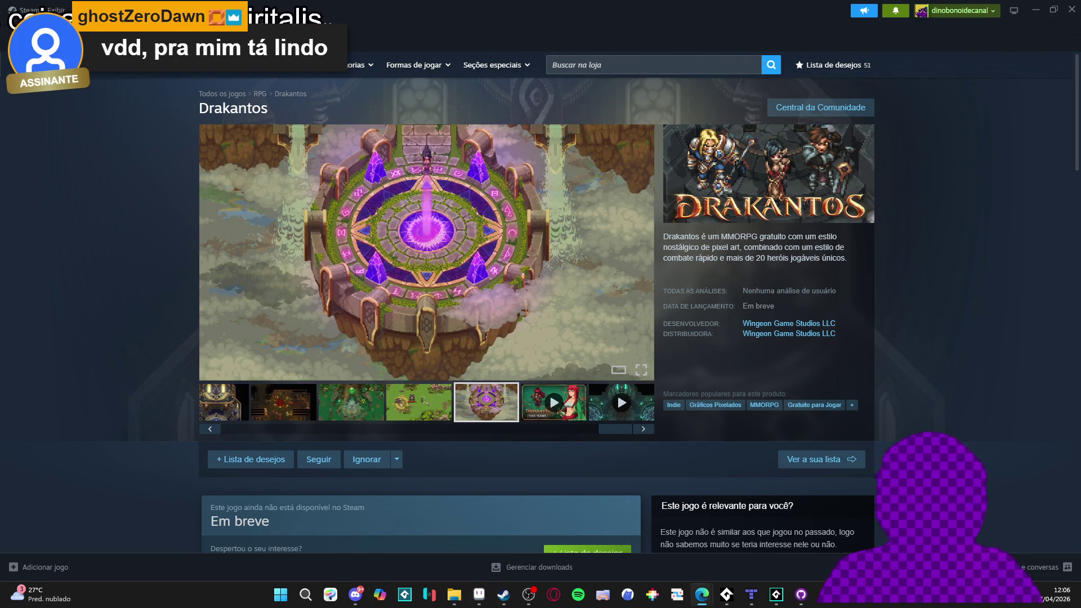
Search 'Dimraeth', open its store page, and view the house screenshot in the large viewer
text(Dimraeth)
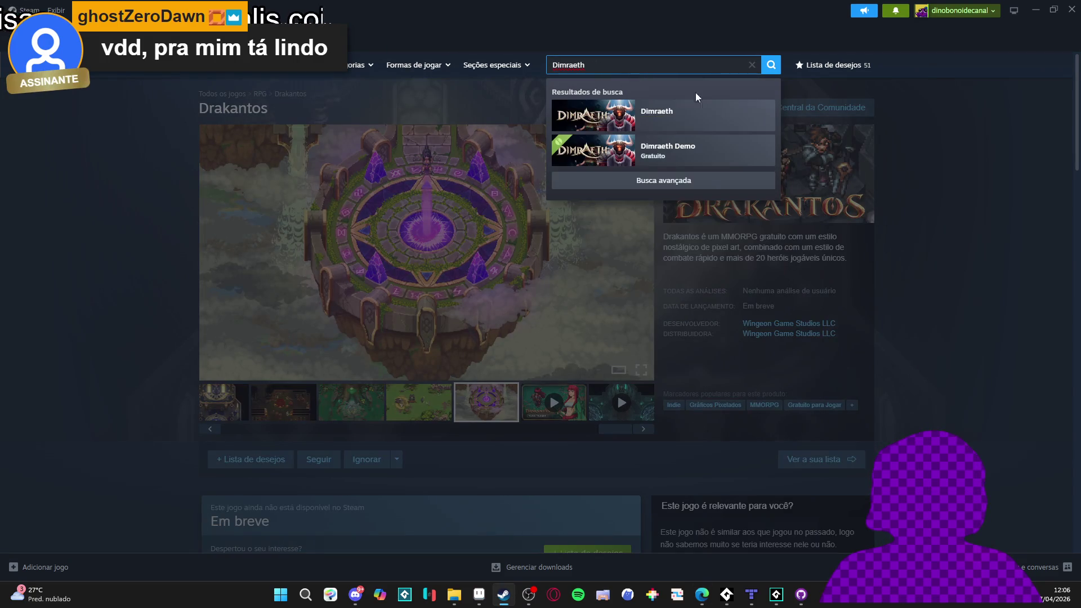
key(Return)
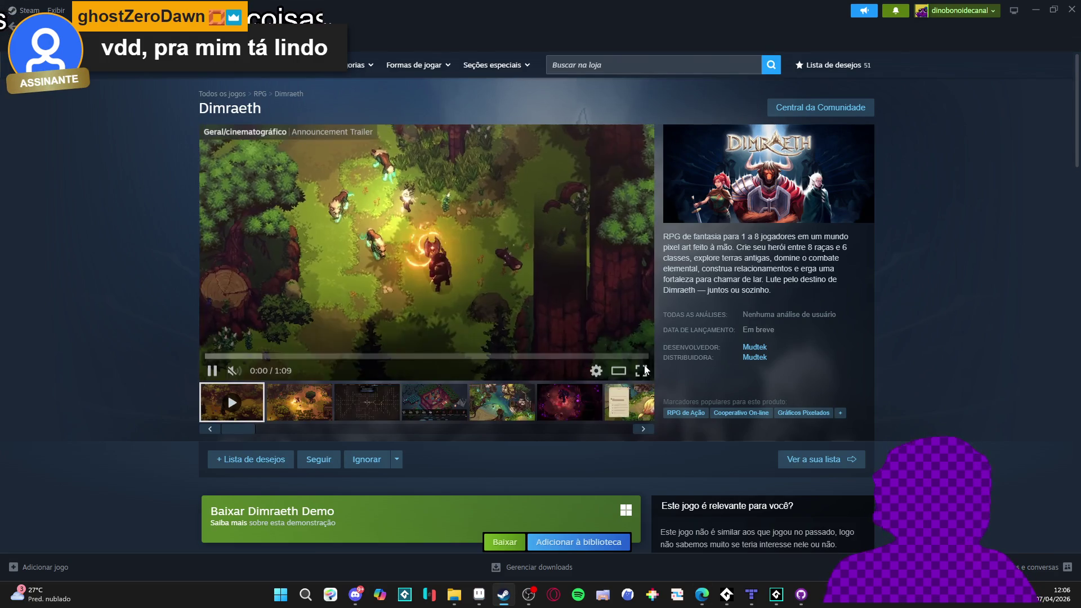
click(434, 402)
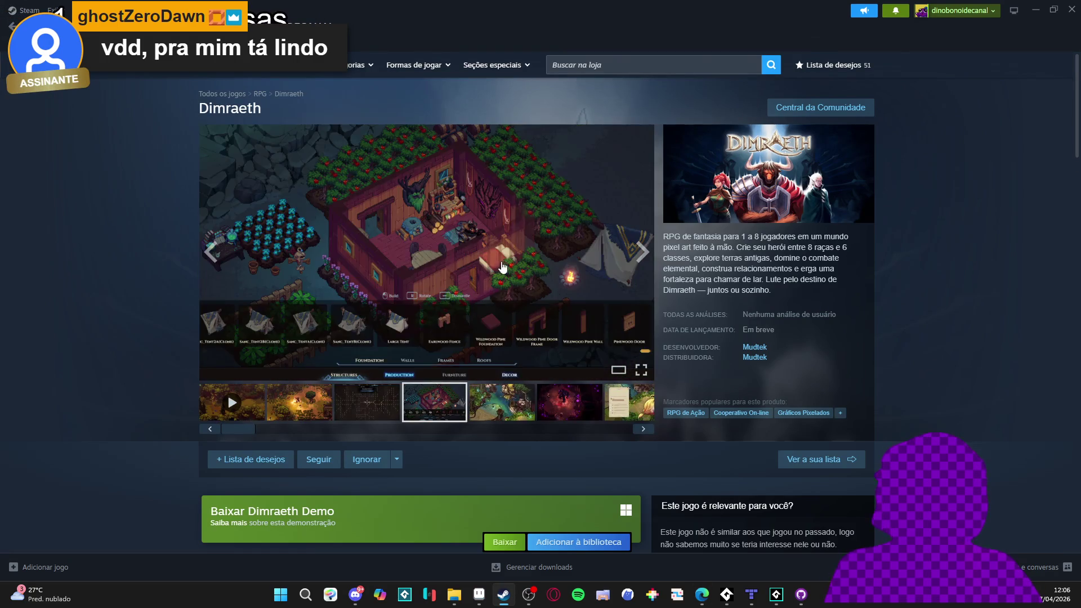
click(428, 253)
Advance two screenshots, close the viewer, and start the trailer playing full screen
click(916, 302)
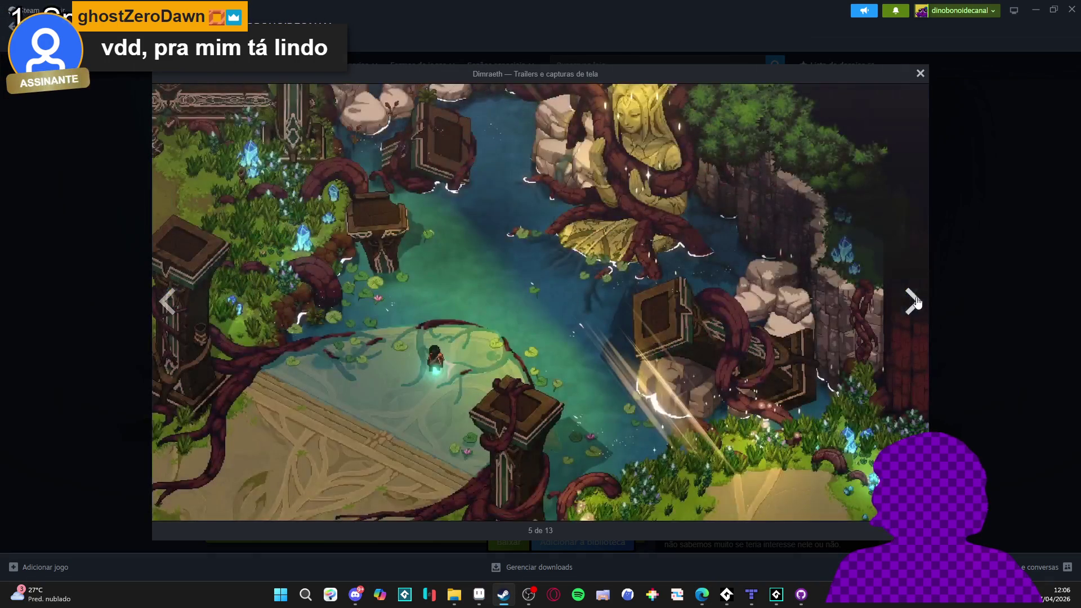
click(917, 303)
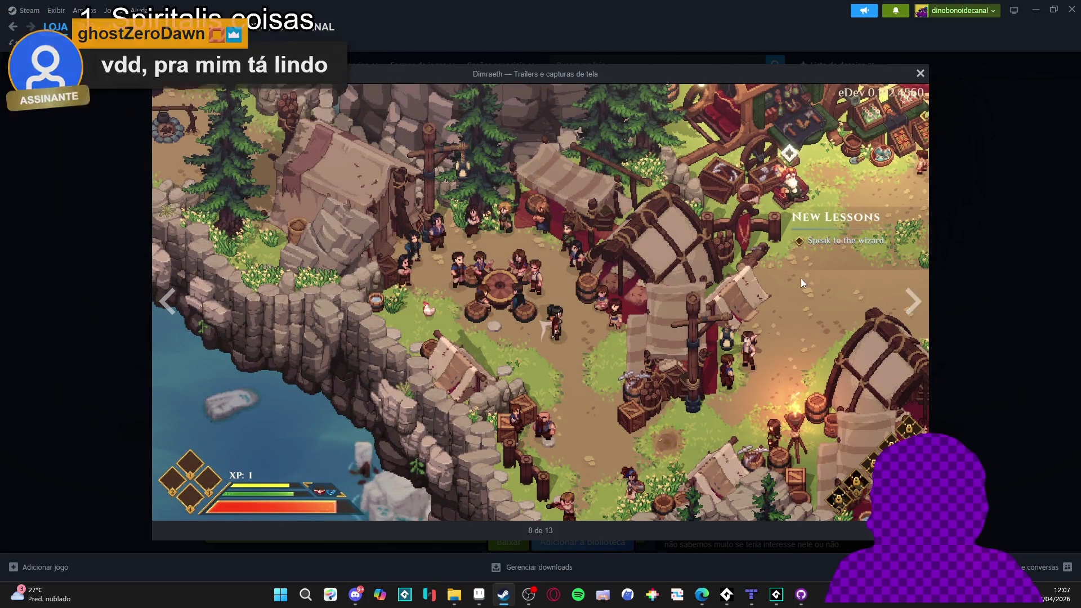
click(937, 292)
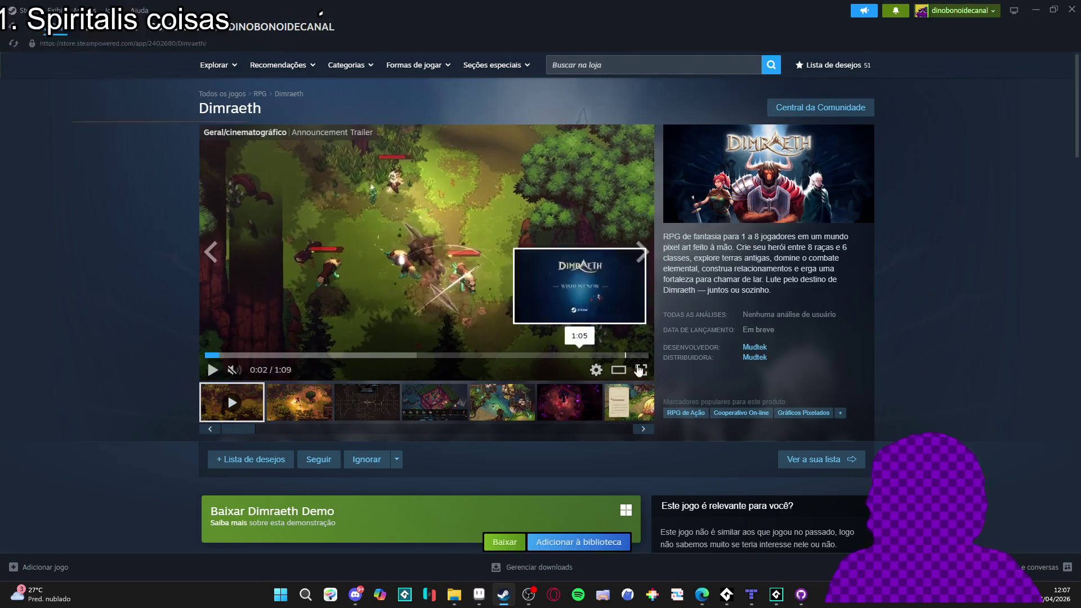
click(641, 369)
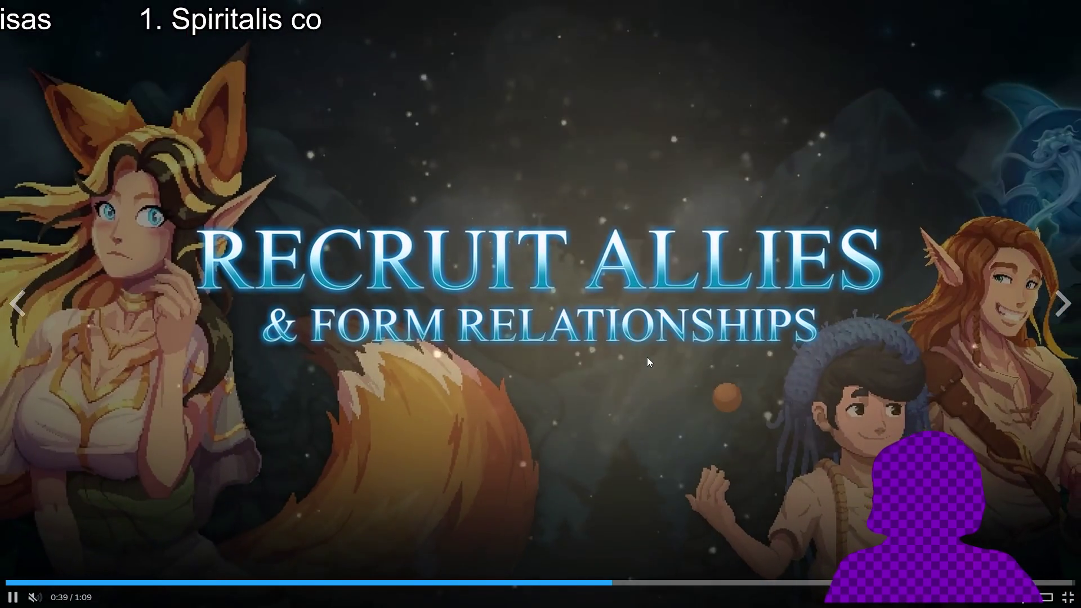
Pause and resume the Dimraeth trailer, stop it at 0:46 on the Manga dialogue scene, and exit fullscreen
click(1035, 504)
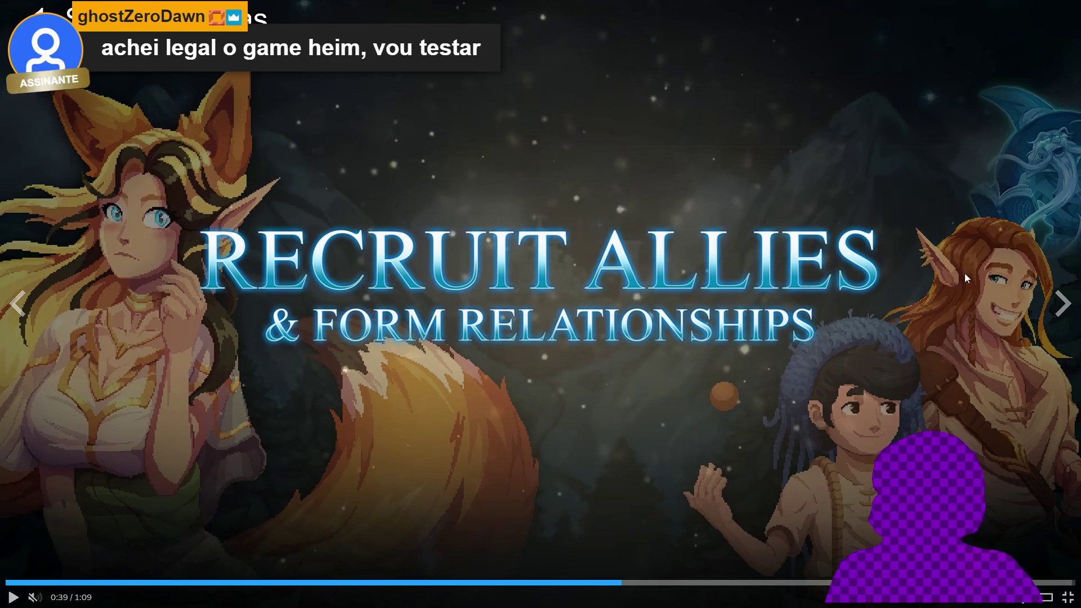
click(824, 456)
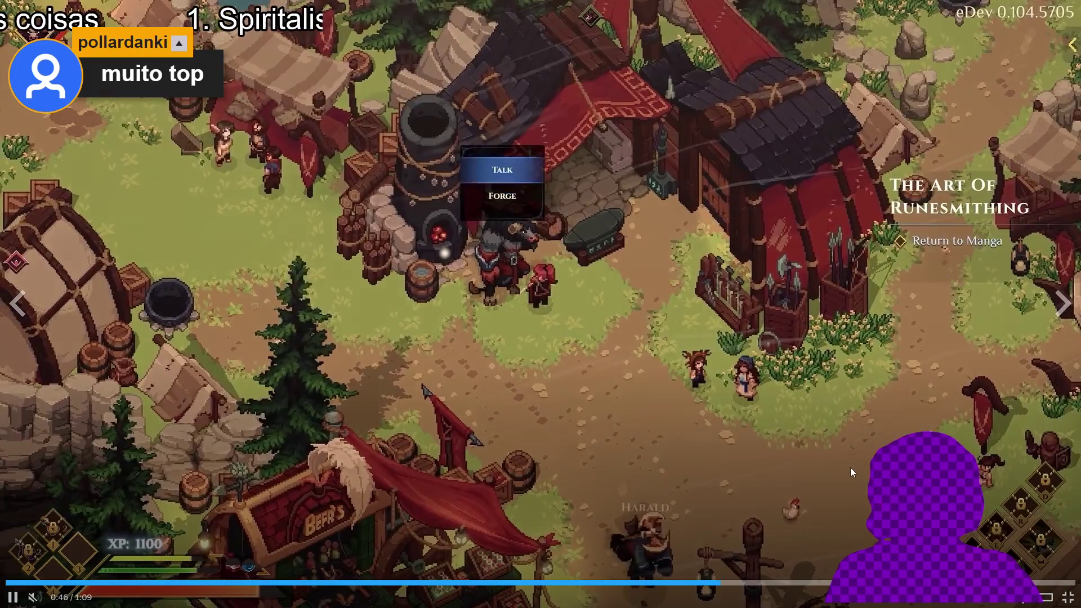
click(850, 468)
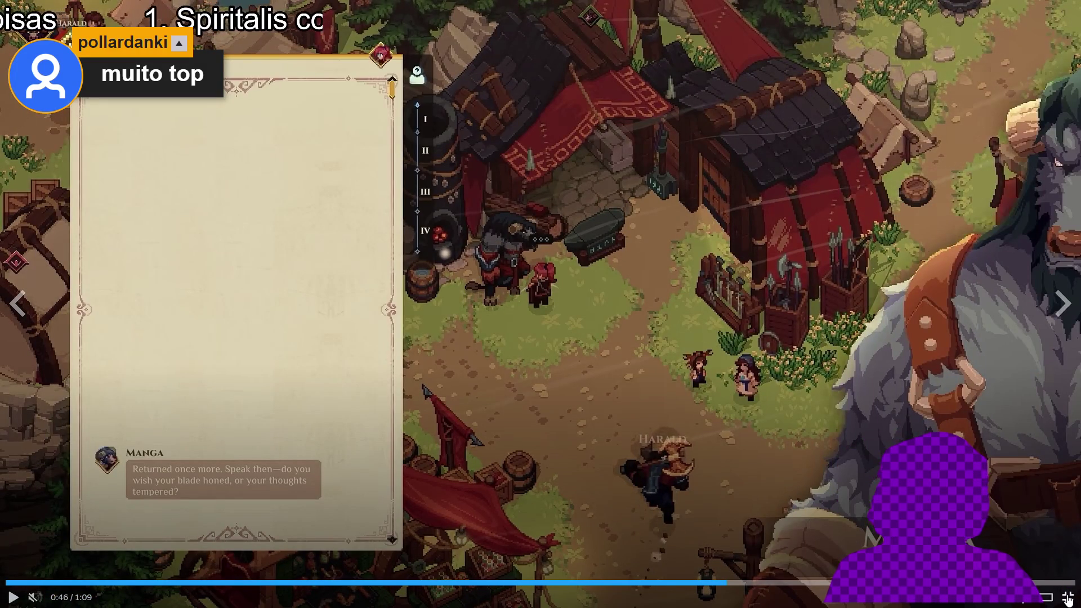
key(Escape)
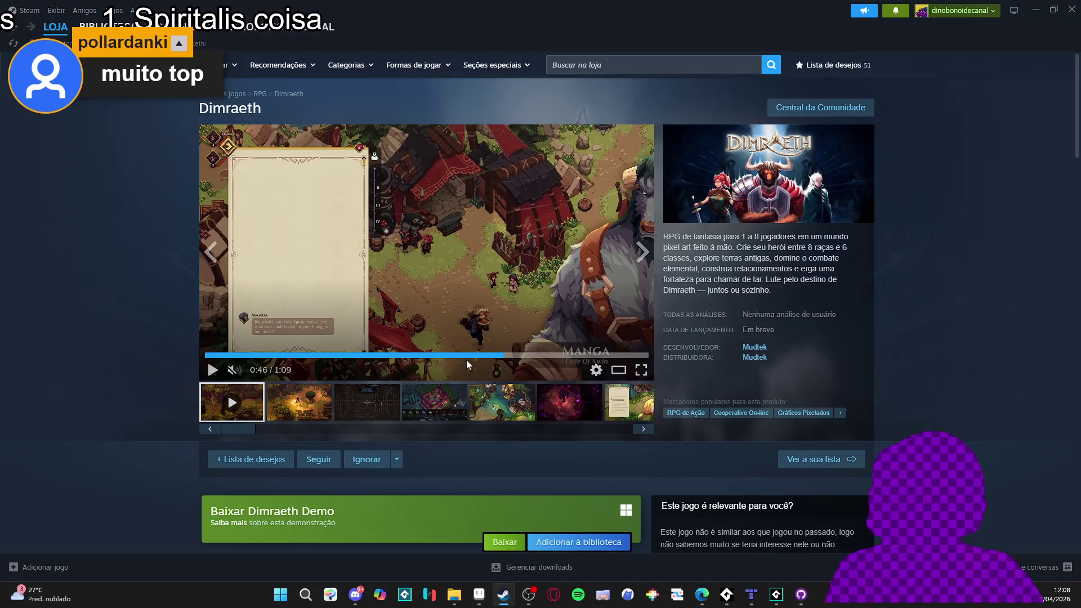
Preview the Dimraeth skill-tree, forest and building screenshots in the showcase
click(386, 410)
click(431, 409)
click(438, 408)
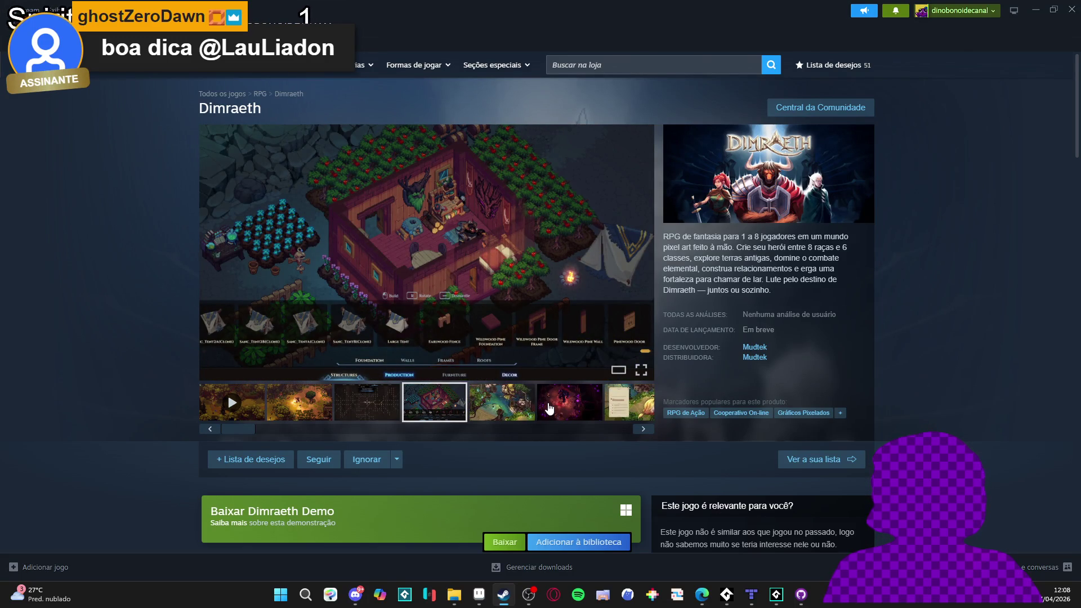
scroll(549, 408, down, 10)
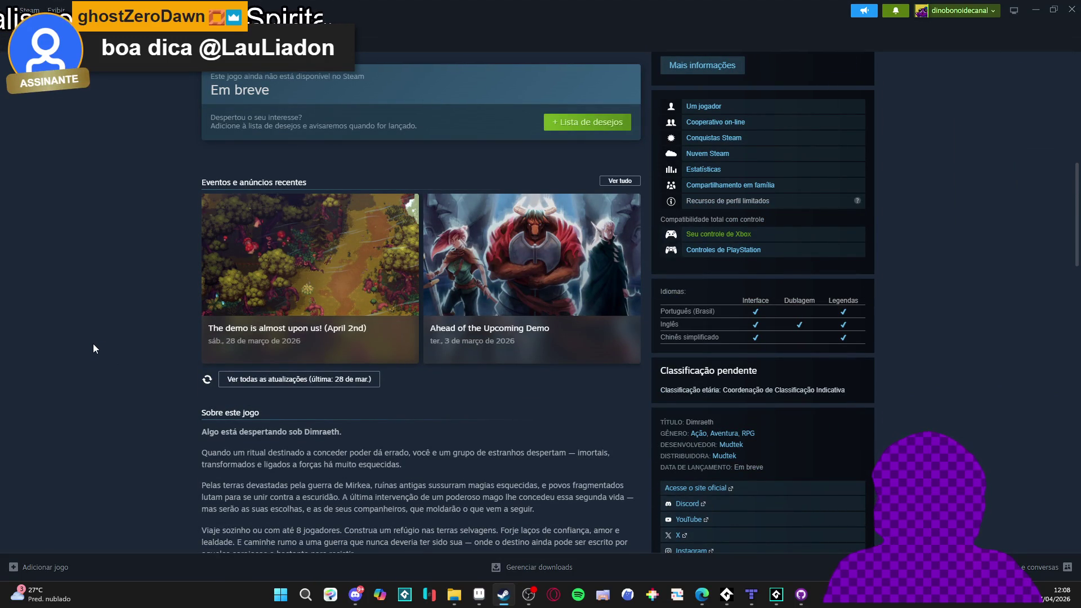
scroll(94, 345, up, 2)
scroll(93, 344, up, 1)
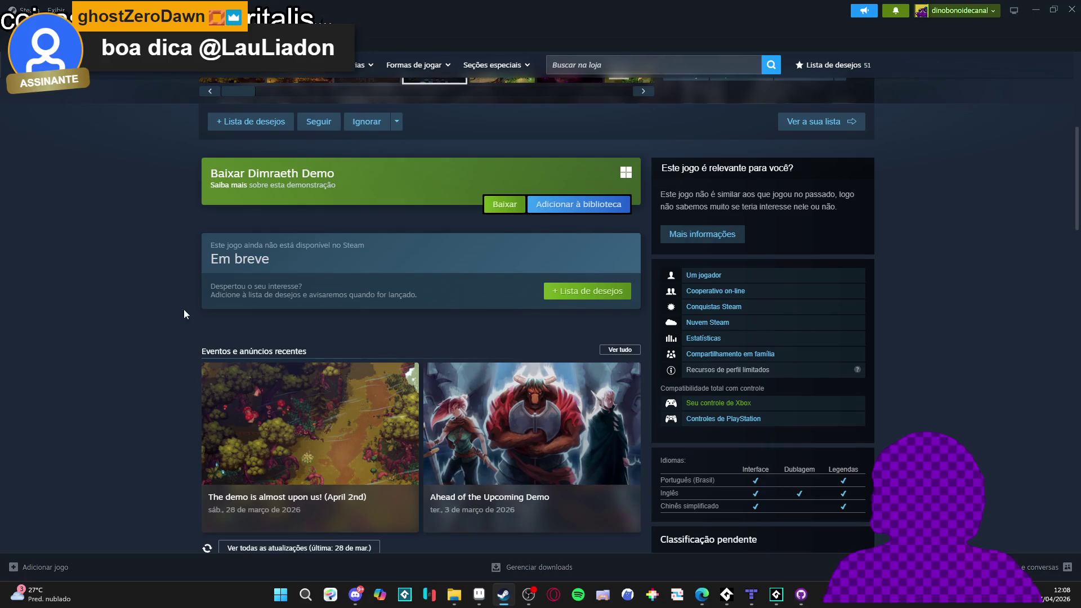
Add Dimraeth to the wishlist with '+ Lista de desejos', raising the count to 52
click(587, 291)
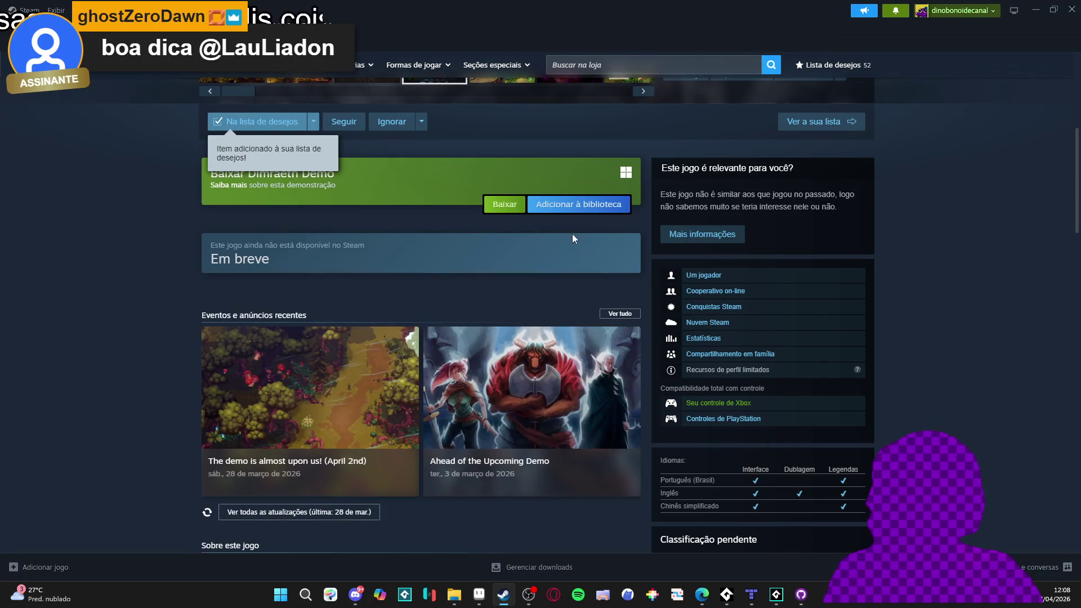
scroll(350, 320, up, 3)
scroll(154, 316, up, 3)
scroll(263, 335, down, 2)
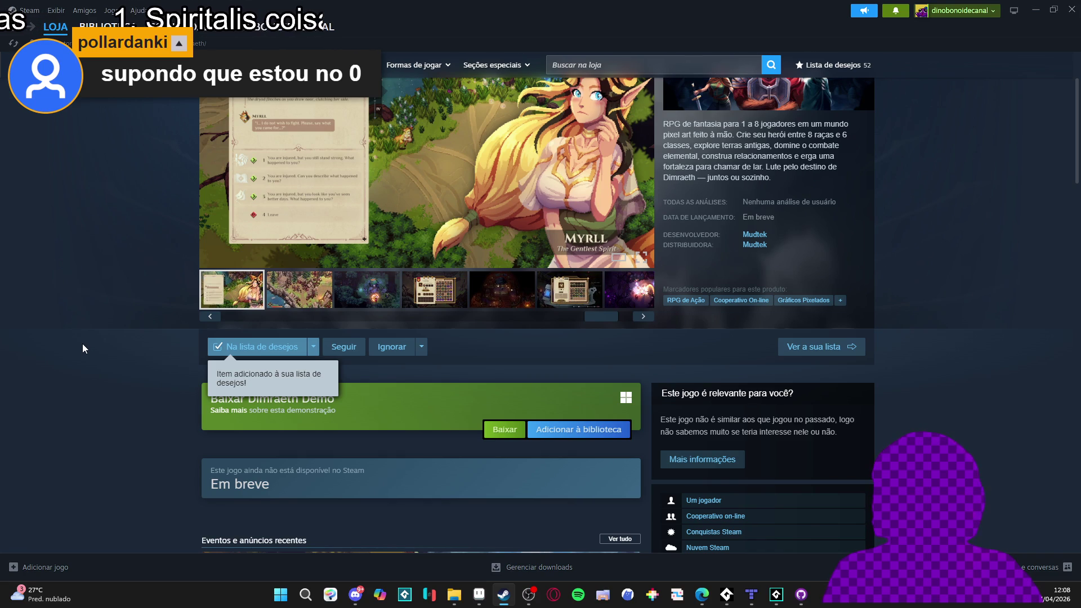
scroll(77, 341, up, 2)
click(487, 273)
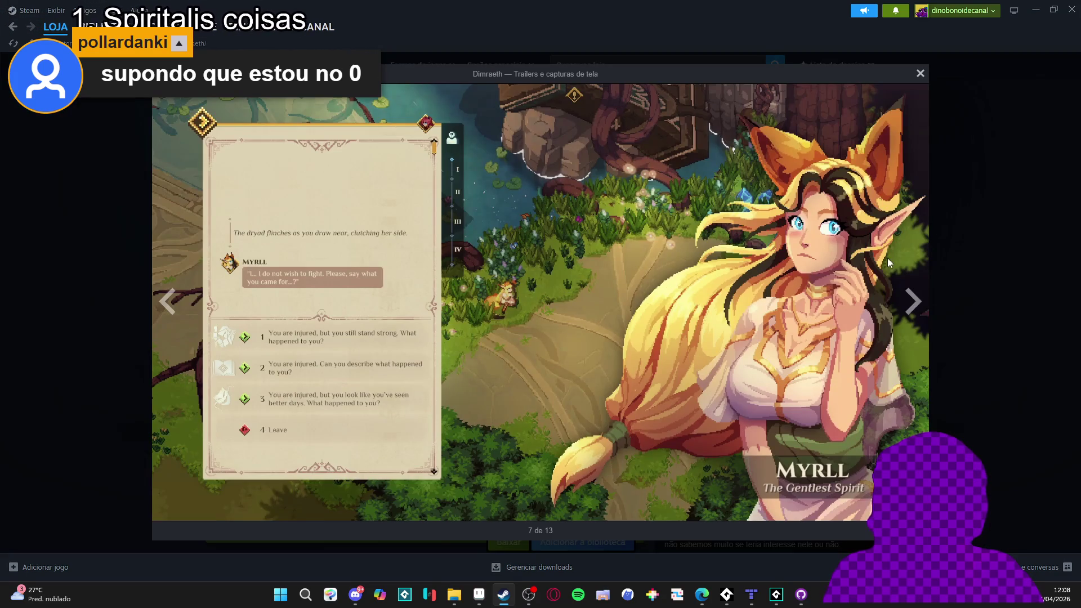
click(921, 312)
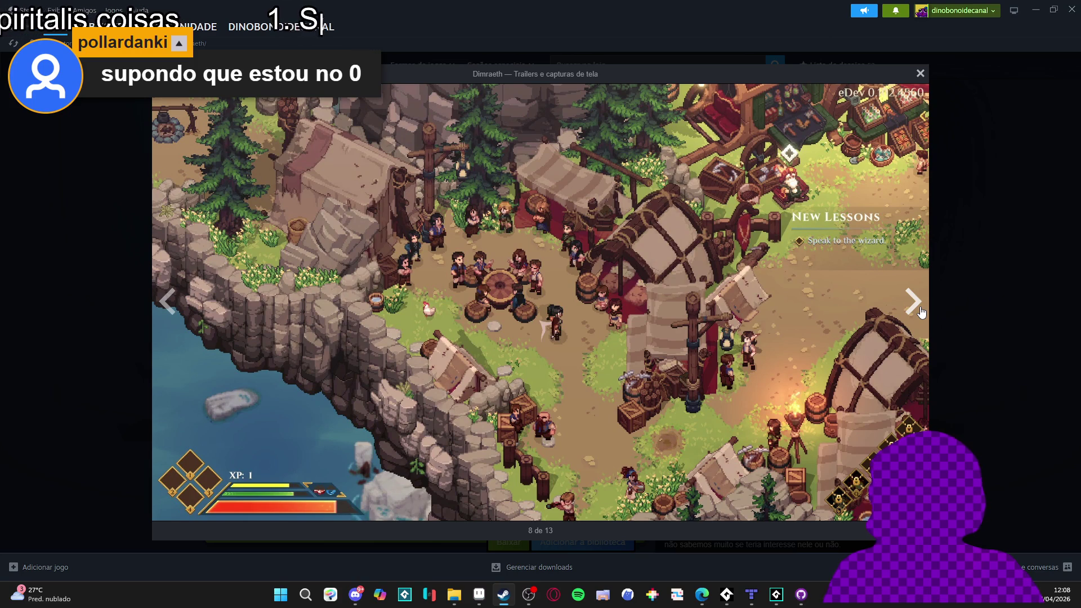
click(921, 311)
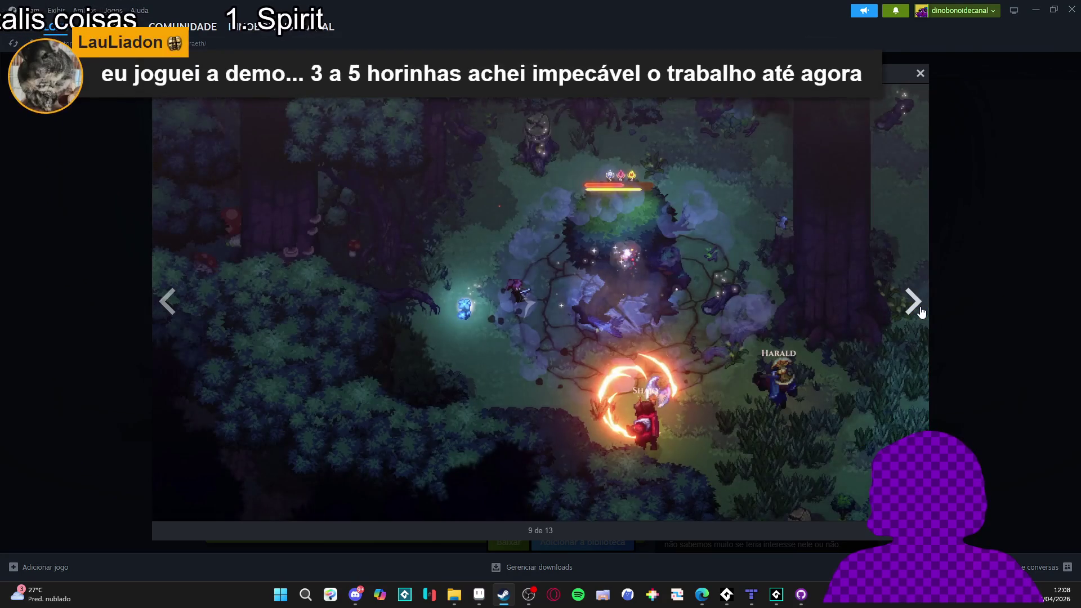
click(921, 312)
click(921, 311)
click(921, 312)
click(921, 312)
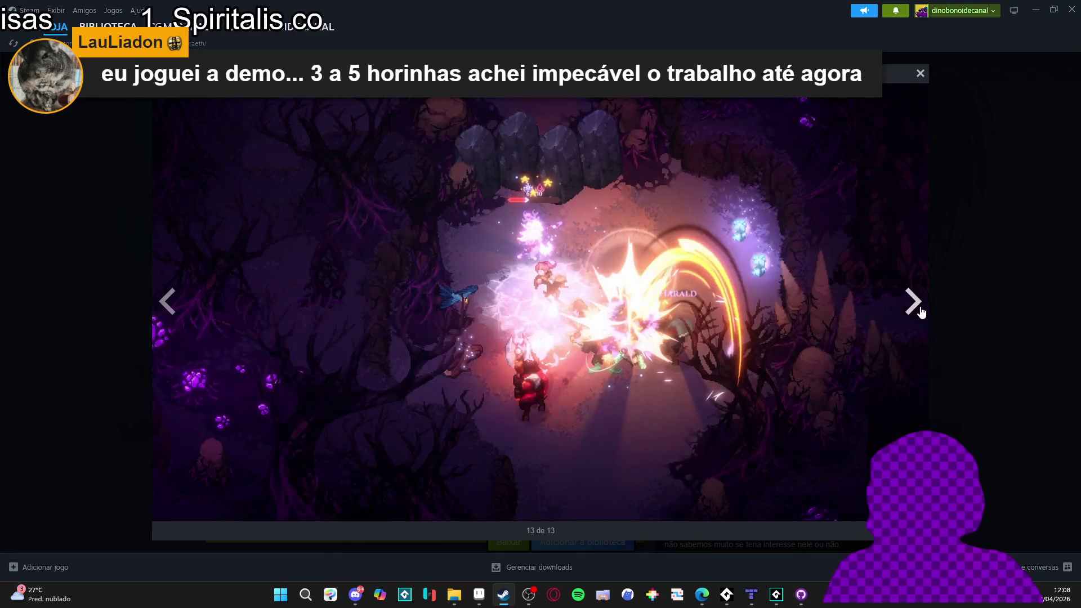
click(921, 311)
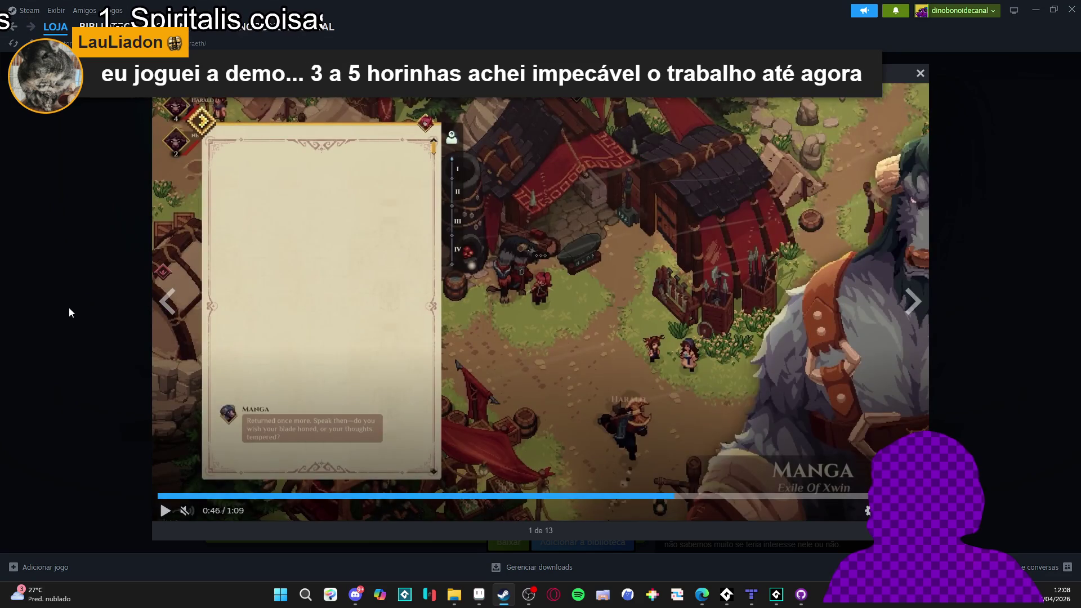
click(69, 312)
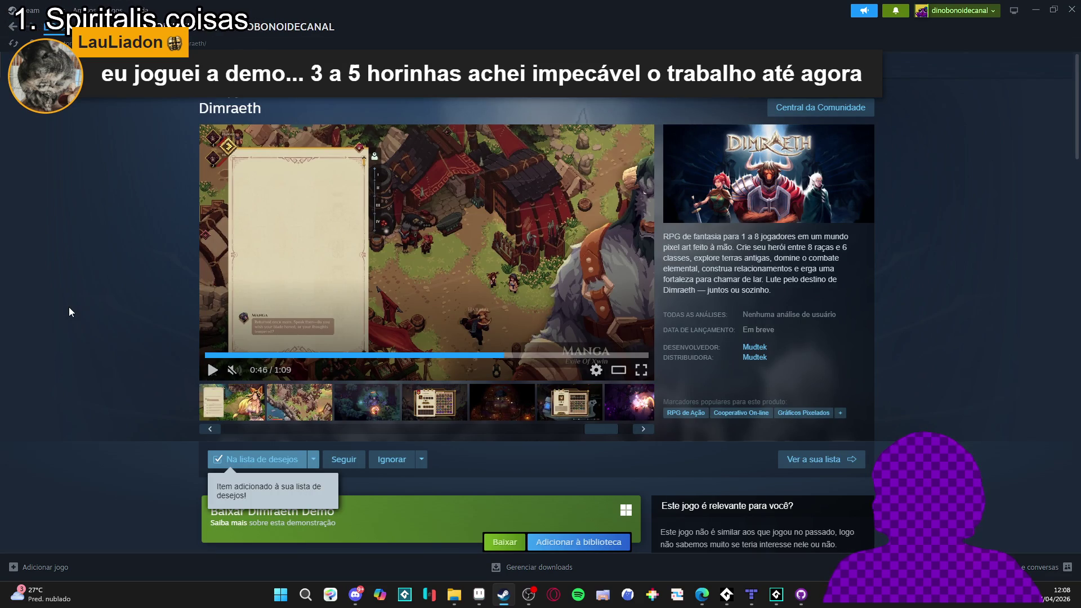
scroll(69, 307, down, 3)
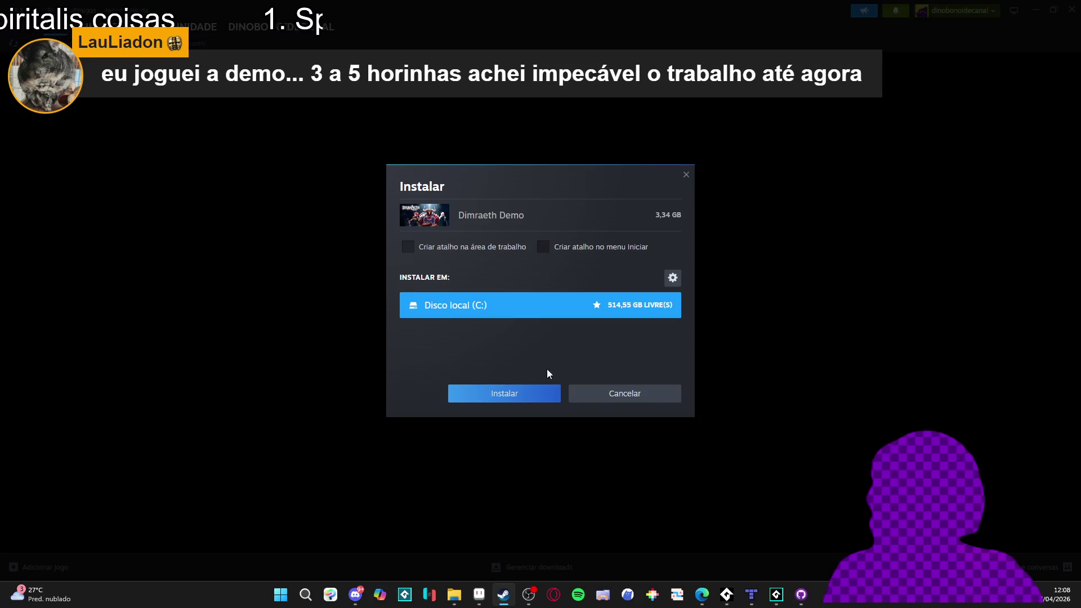
Start the Dimraeth Demo download, then switch back to the GameMaker Spiritalis project
click(501, 394)
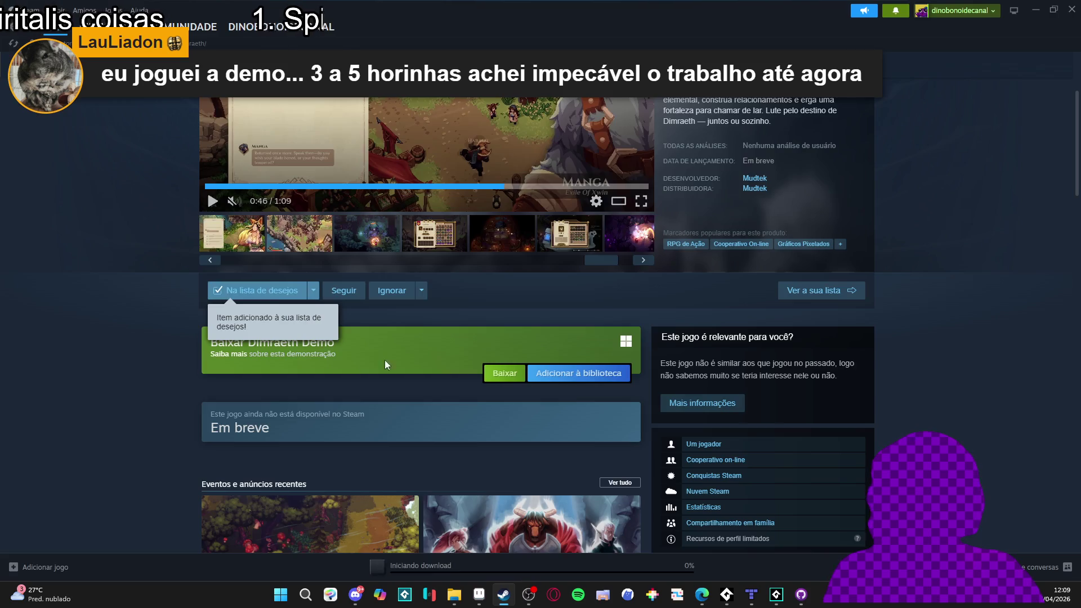
scroll(143, 234, down, 10)
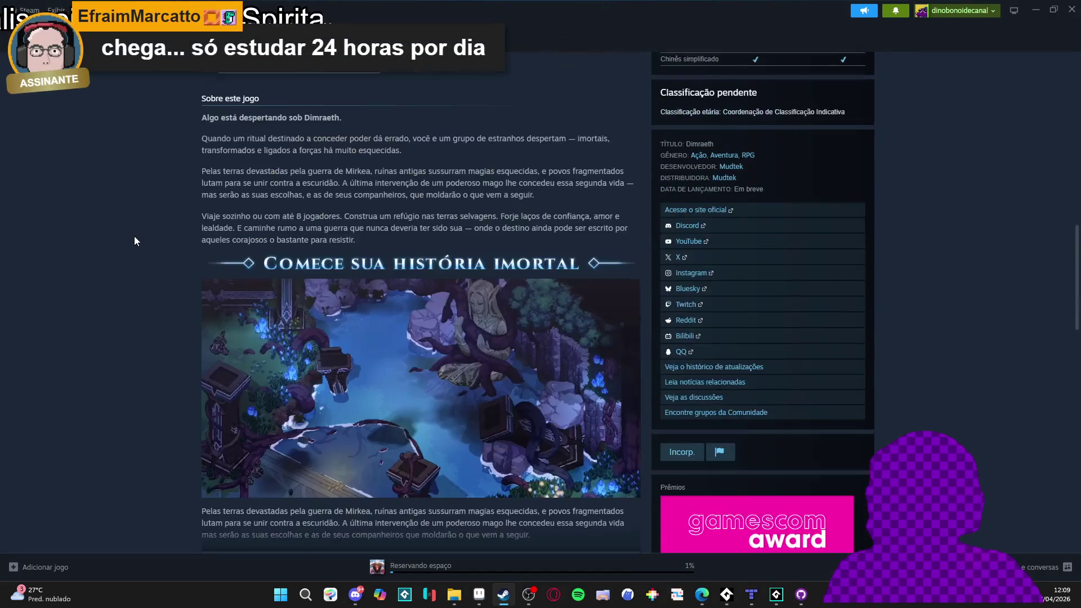
scroll(134, 241, down, 15)
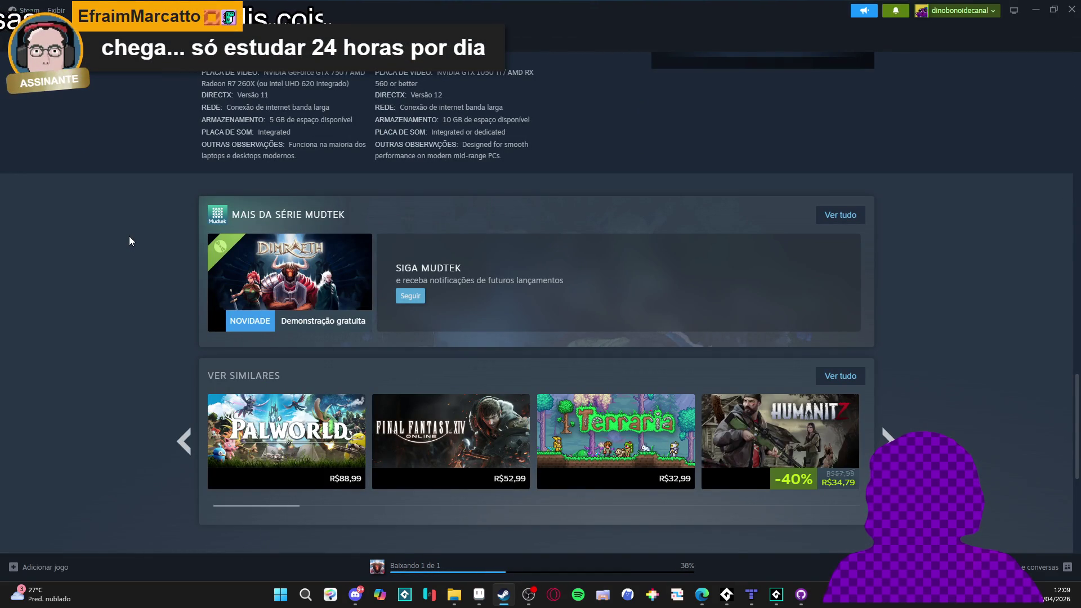
scroll(130, 241, up, 20)
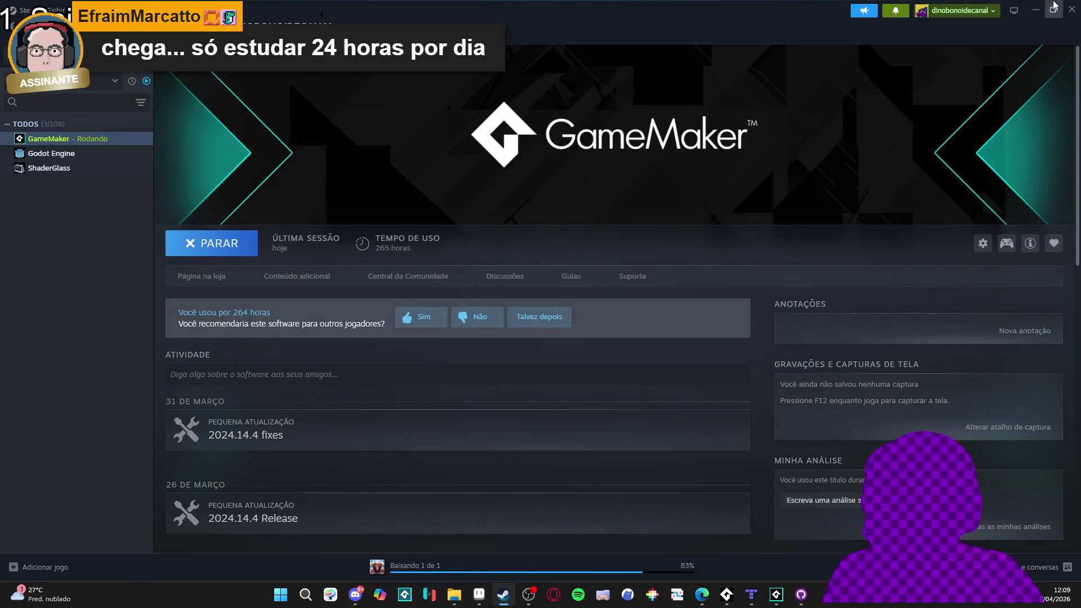
key(alt+Tab)
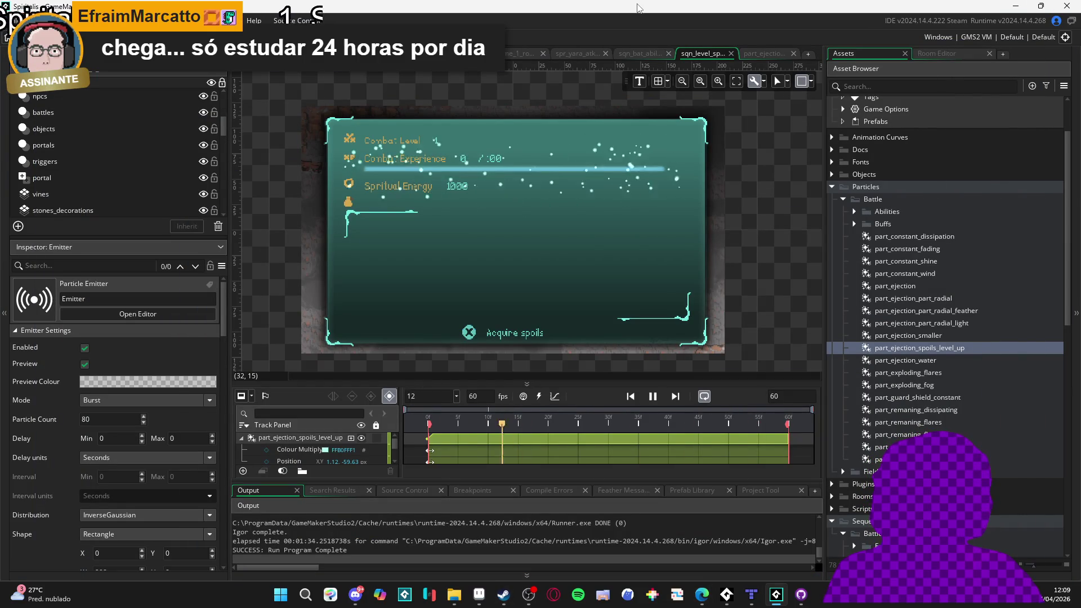
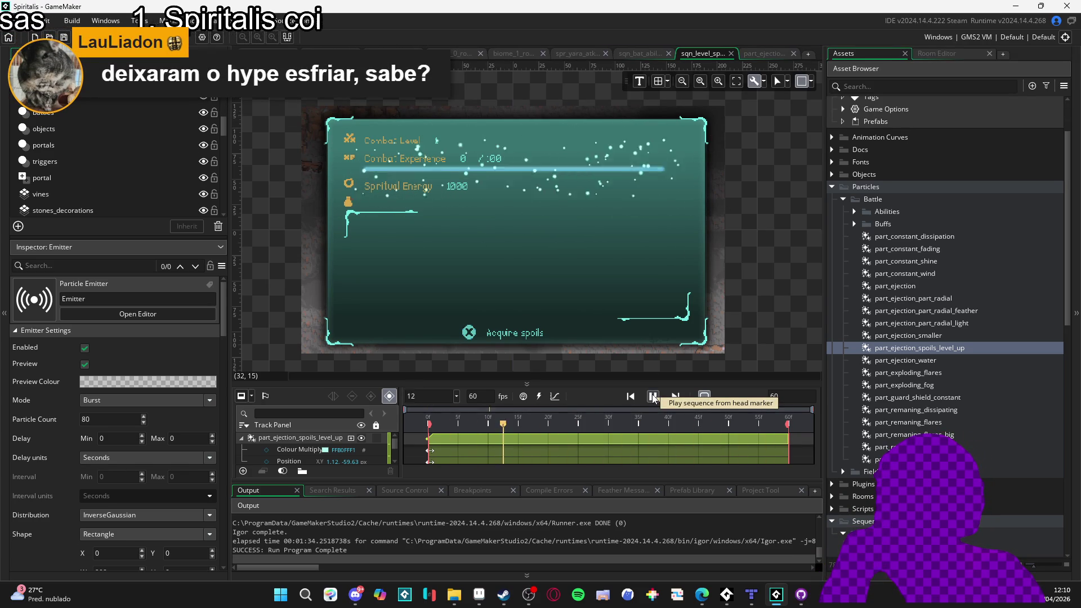
Switch from GameMaker to the Steam window using the taskbar icon
click(503, 595)
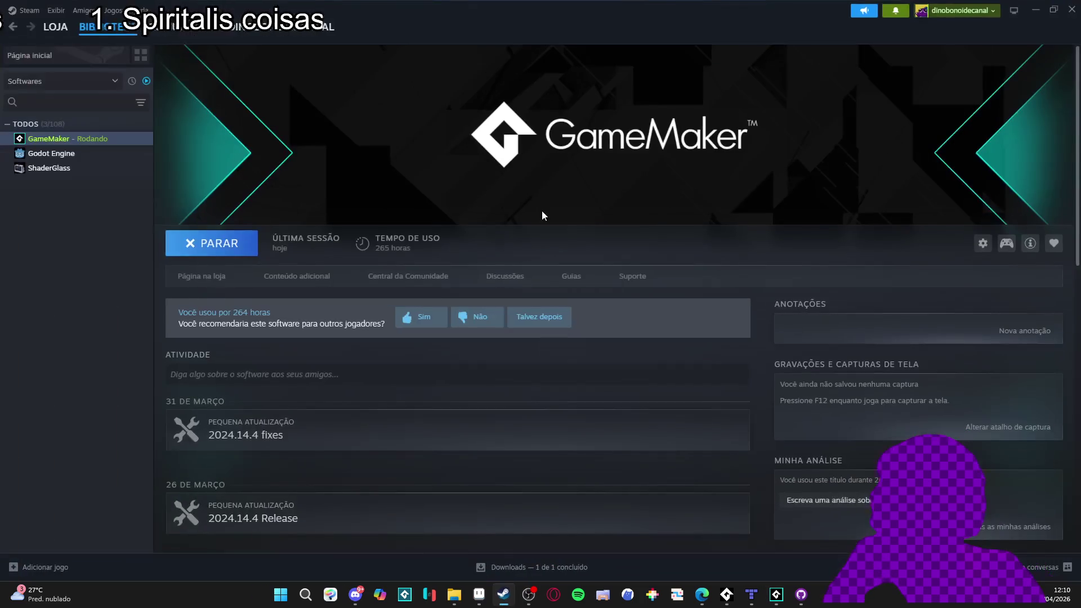
Search the Steam store for 'drakantos' and open the Drakantos store page
click(61, 31)
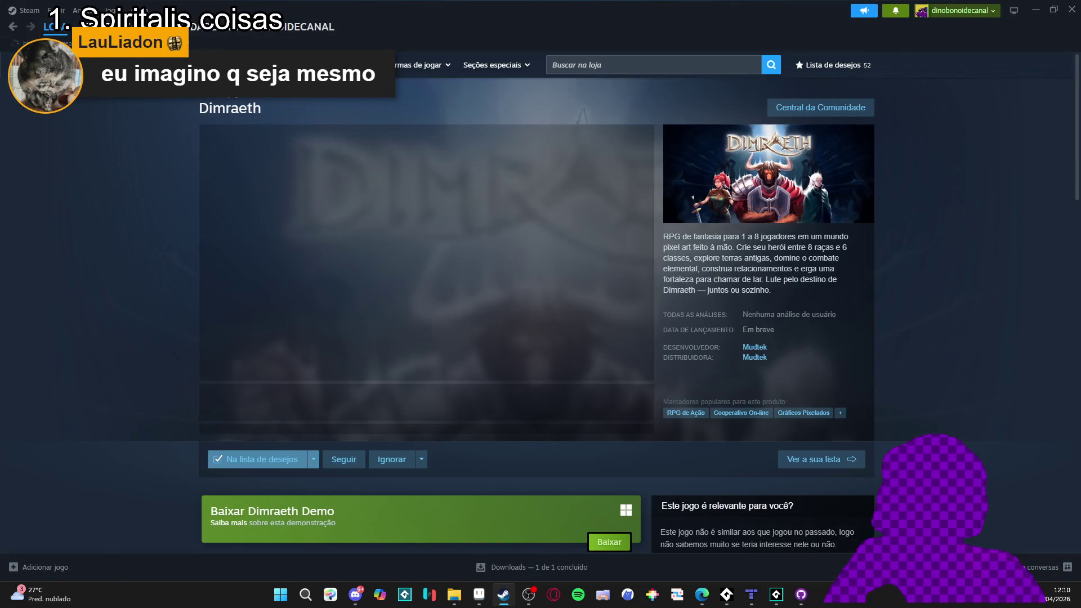
click(665, 66)
text(drakantos)
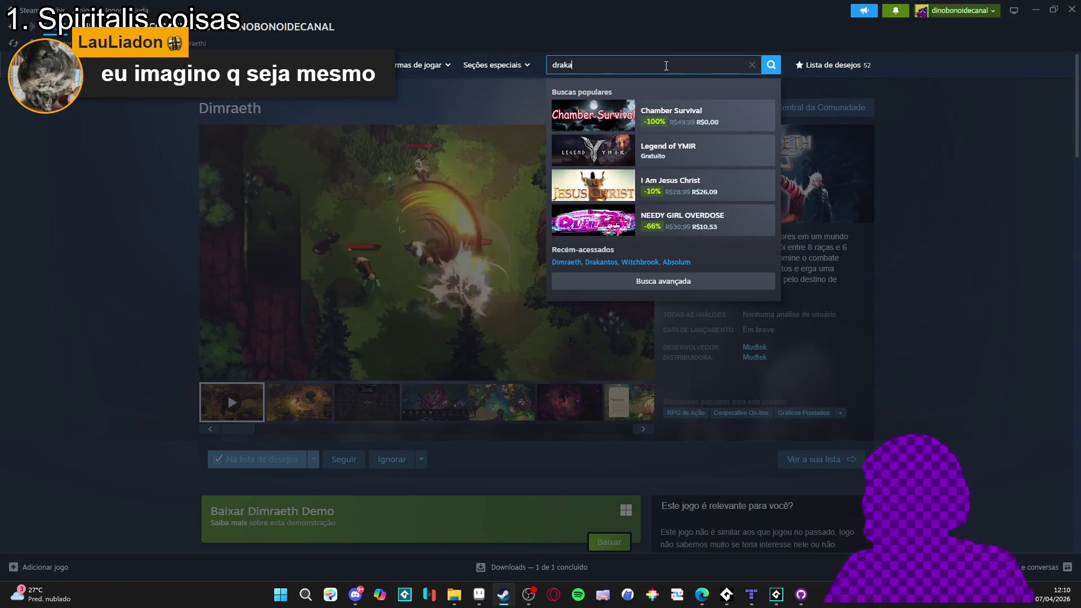
click(711, 120)
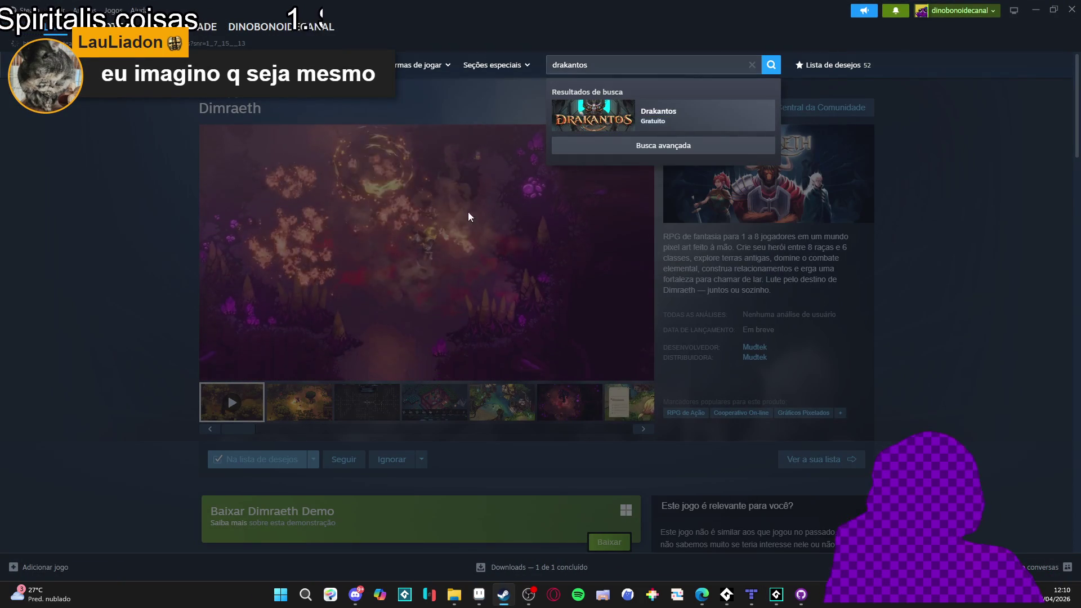
Pause the Drakantos trailer
scroll(410, 255, down, 3)
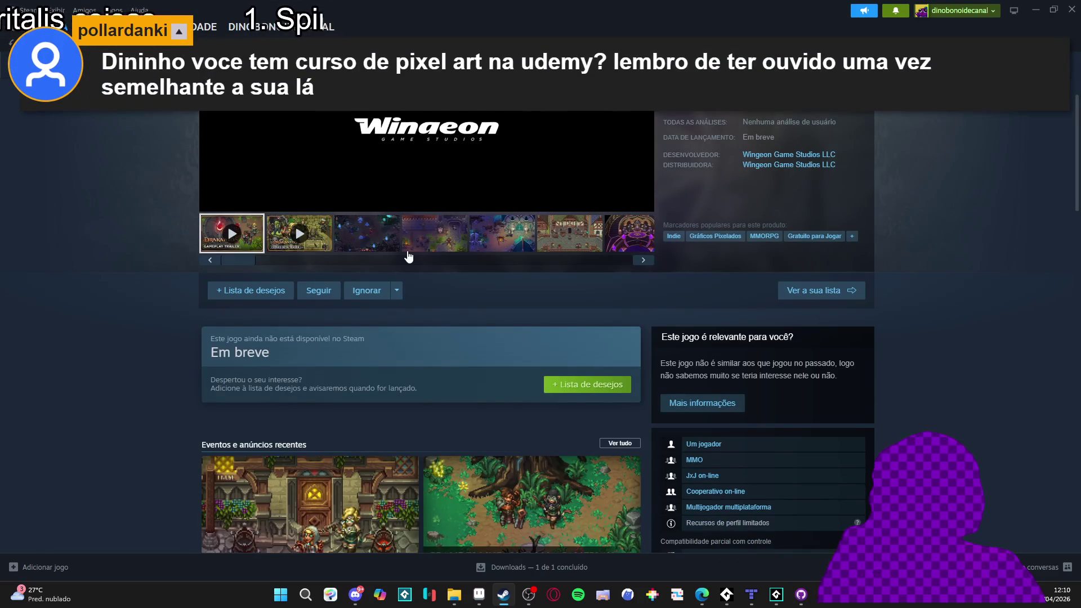
scroll(314, 326, up, 1)
scroll(423, 423, down, 1)
scroll(338, 417, up, 1)
scroll(303, 415, up, 2)
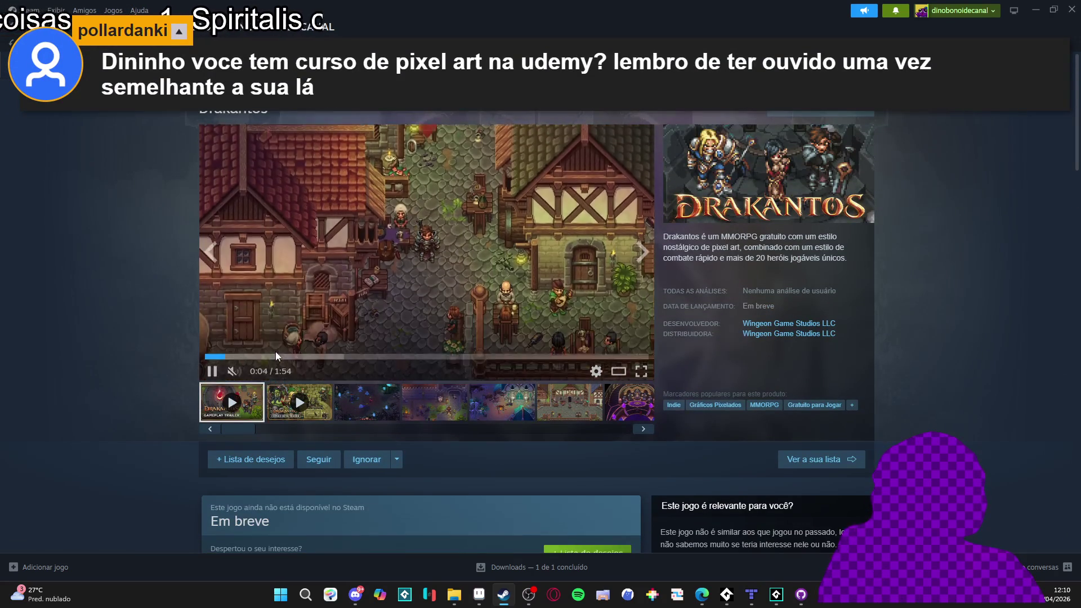
click(211, 372)
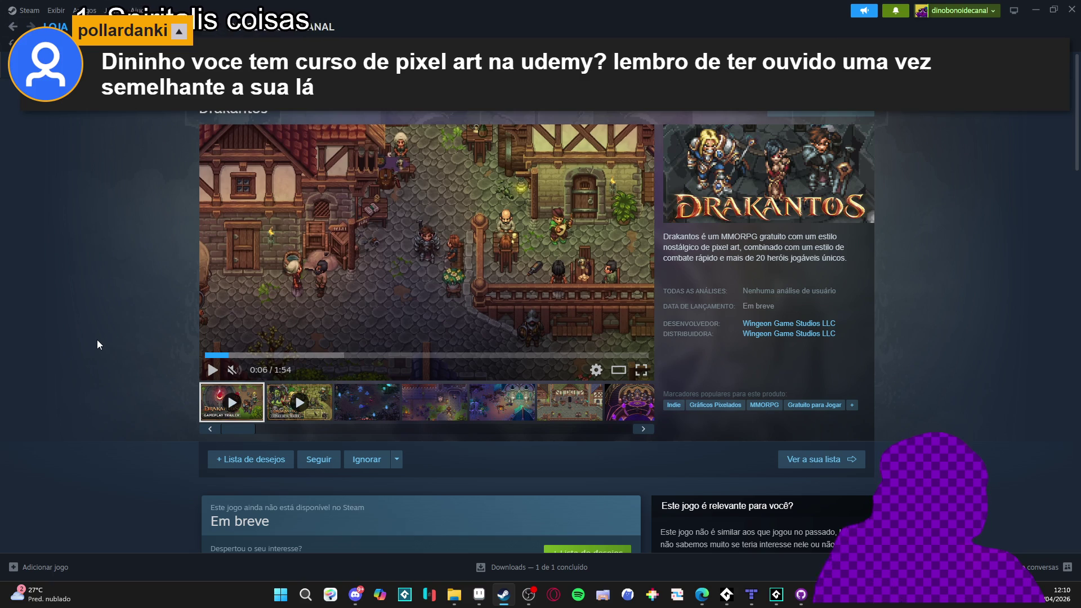
View the third Drakantos screenshot, then return to GameMaker
scroll(92, 336, down, 6)
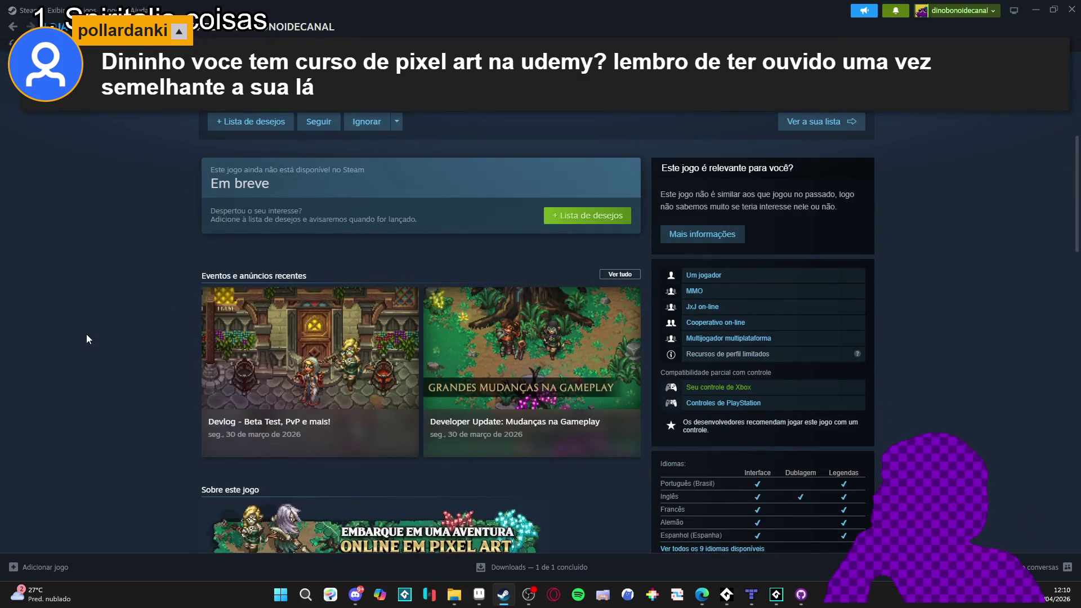
scroll(86, 335, down, 3)
scroll(83, 332, down, 2)
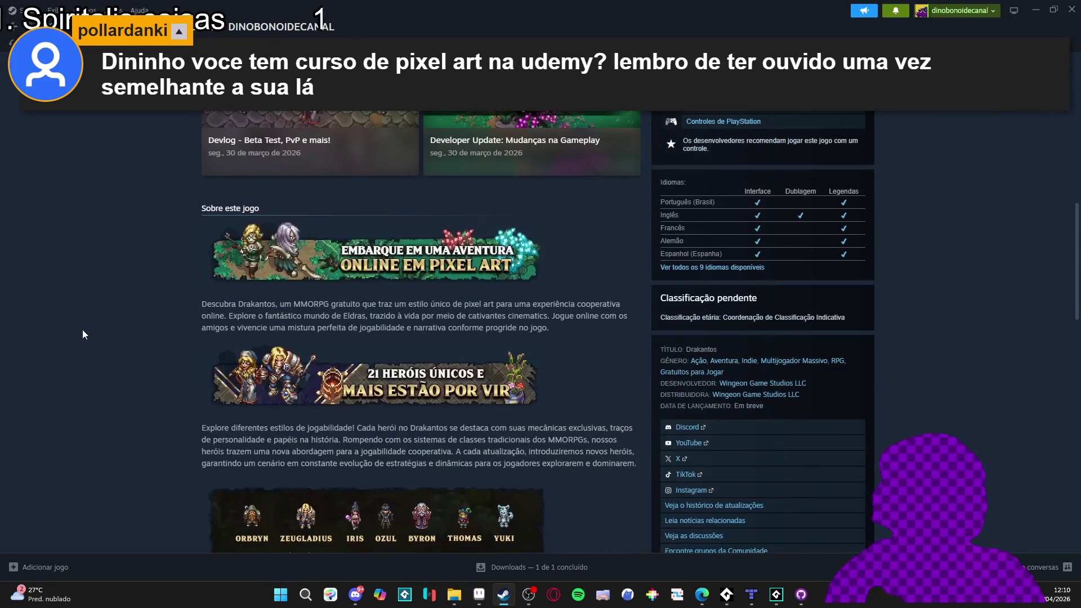
scroll(83, 330, up, 10)
scroll(81, 335, up, 1)
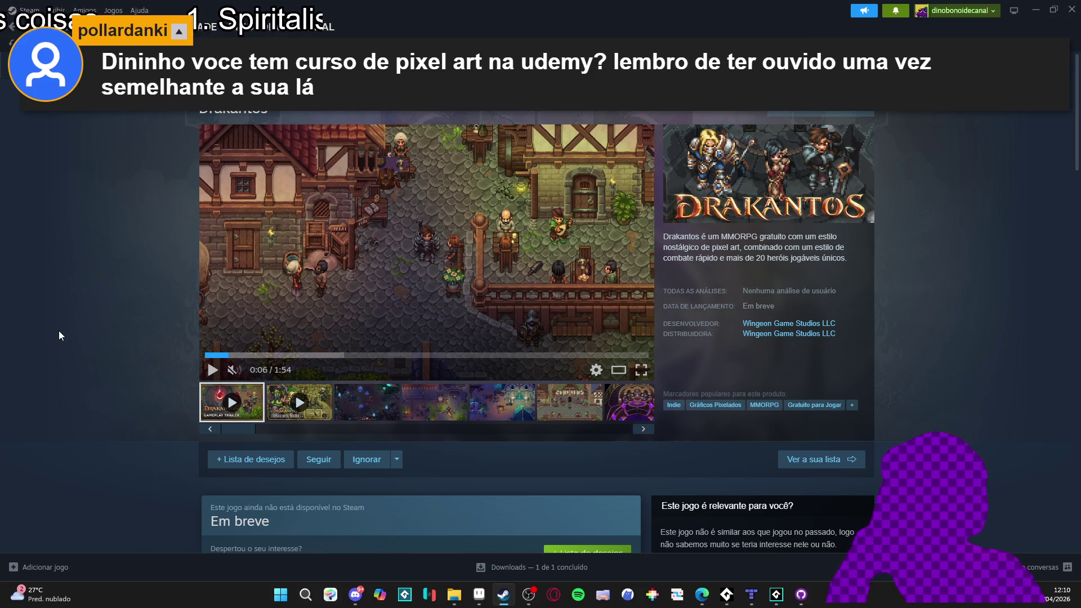
click(366, 402)
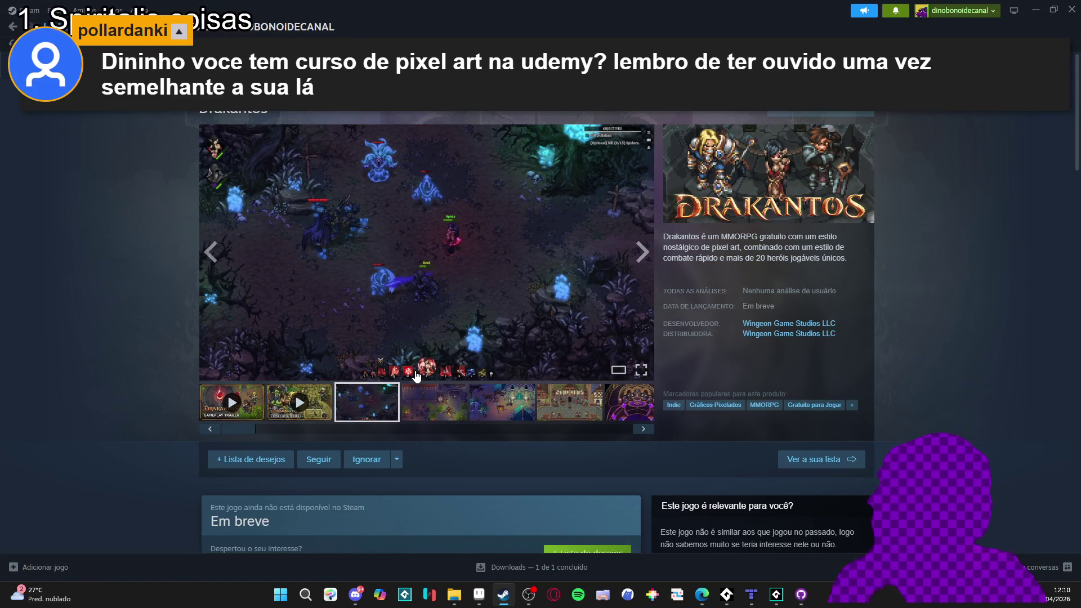
key(alt+Tab)
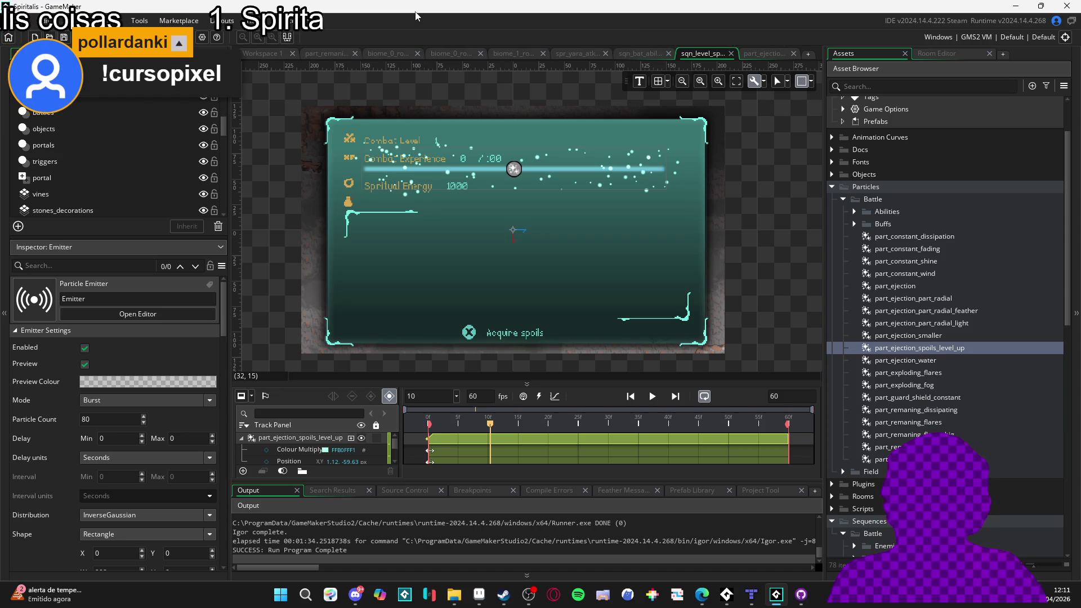
Play the level-up sequence preview and enlarge the timeline to show the particle and spoil bar tracks
click(652, 397)
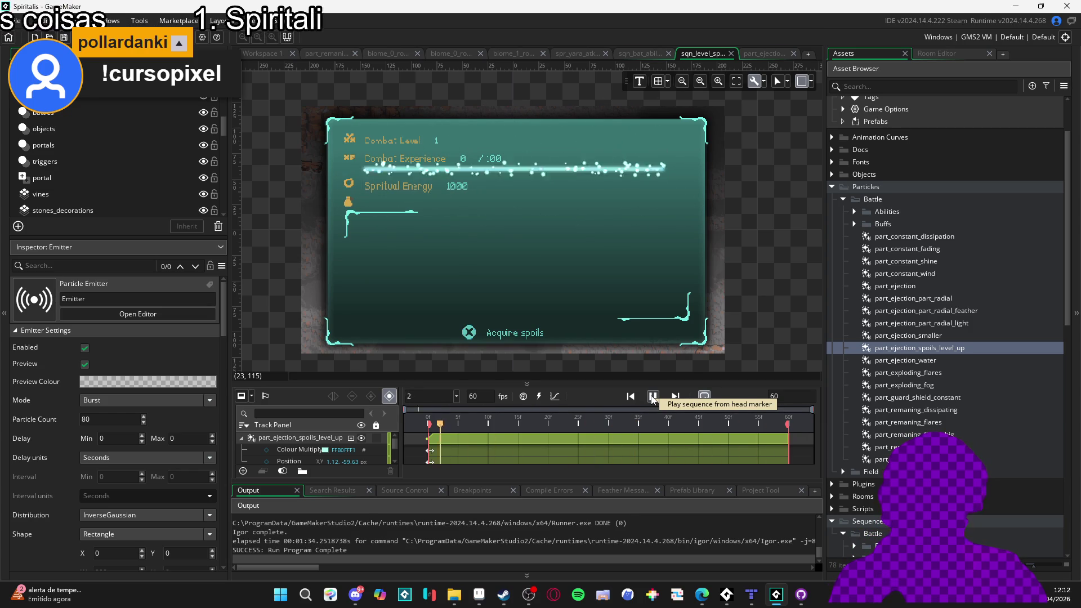
scroll(399, 436, down, 1)
scroll(401, 433, up, 1)
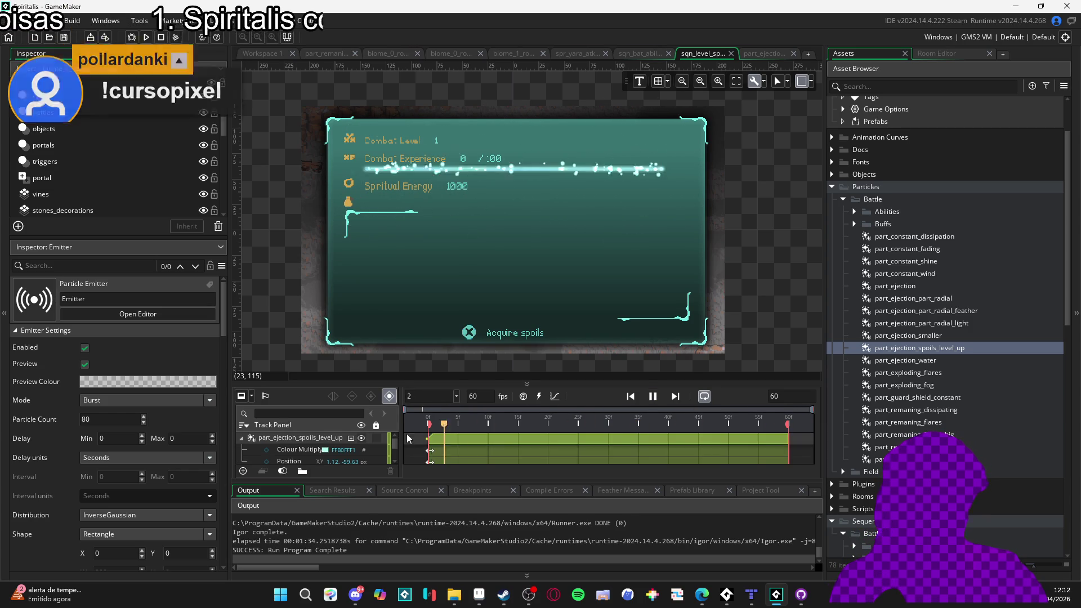
drag(524, 379, 525, 342)
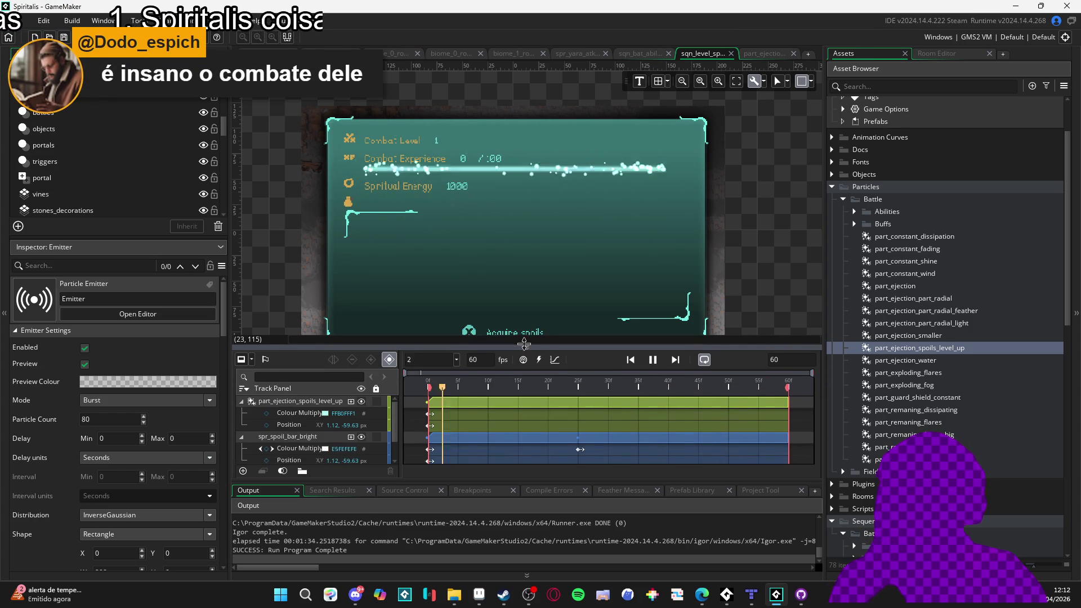
Raise the timeline panel, pan the sequence canvas, then bring Steam's Drakantos page back
scroll(528, 252, down, 2)
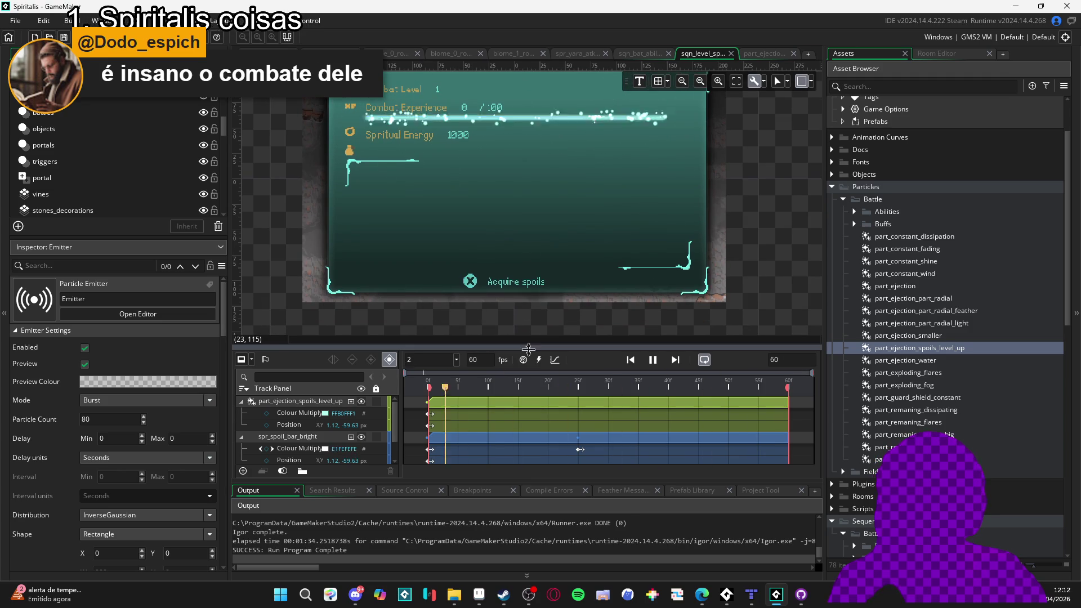
drag(529, 347, 533, 344)
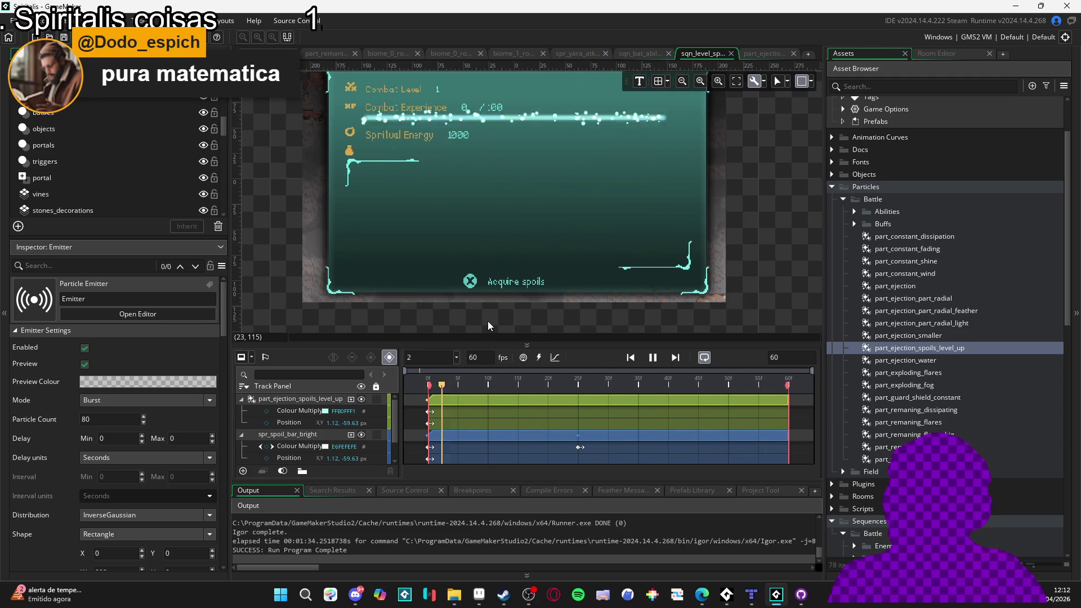
drag(488, 171, 494, 195)
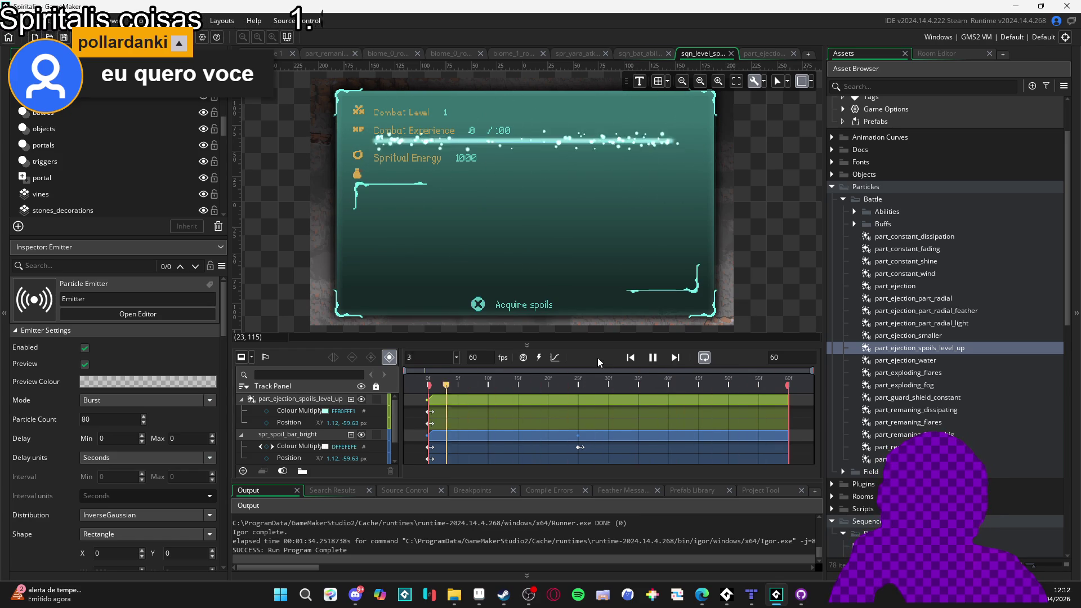
click(503, 594)
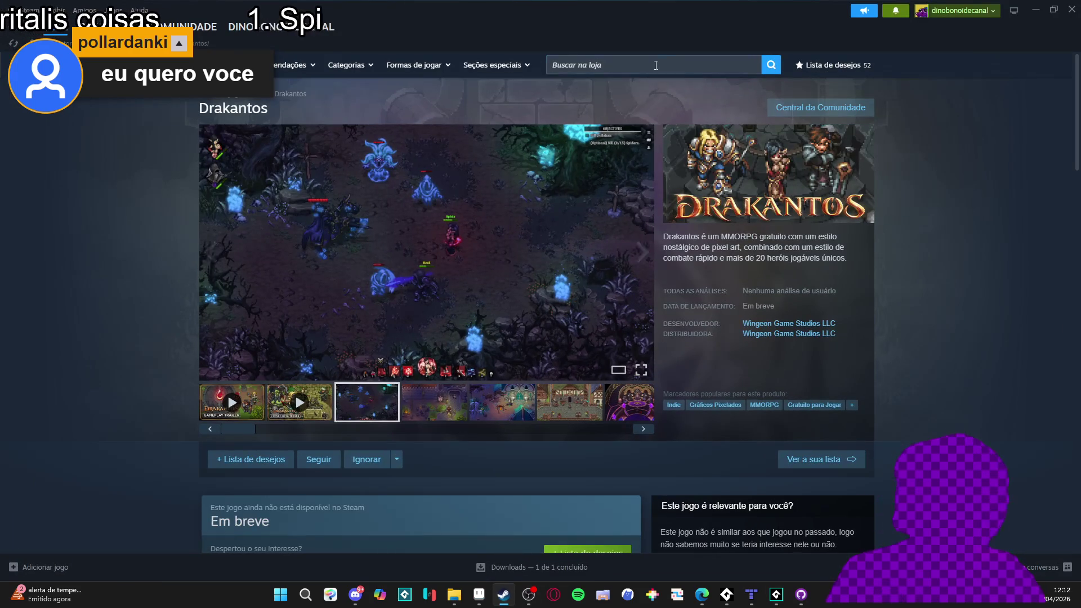
Search the store for 'mba' and open the Bumballon store page
click(655, 65)
text(angelo)
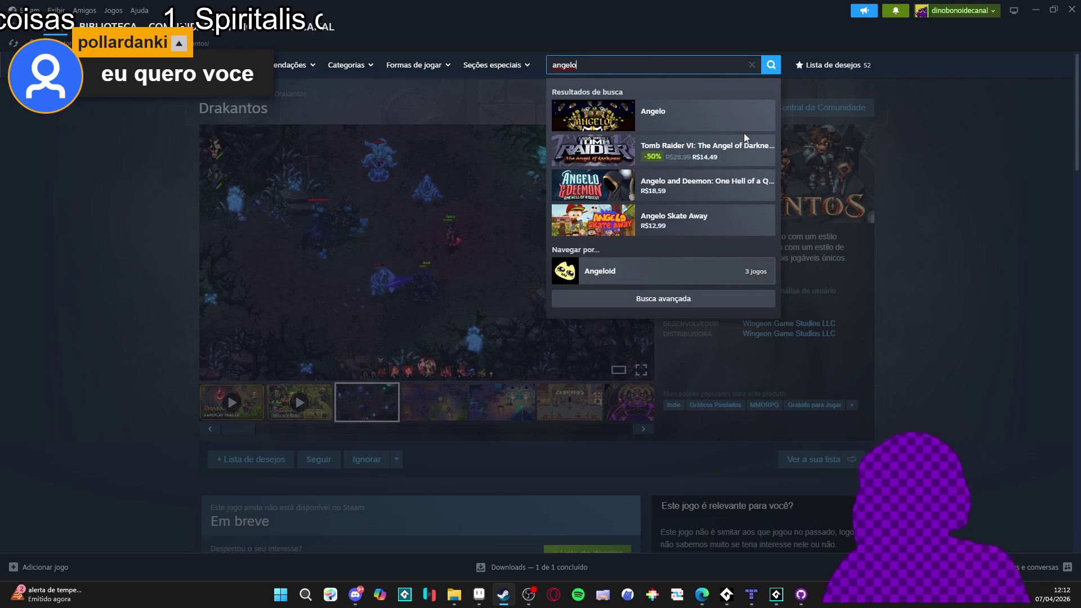
key(ctrl+a)
key(BackSpace)
text(mba)
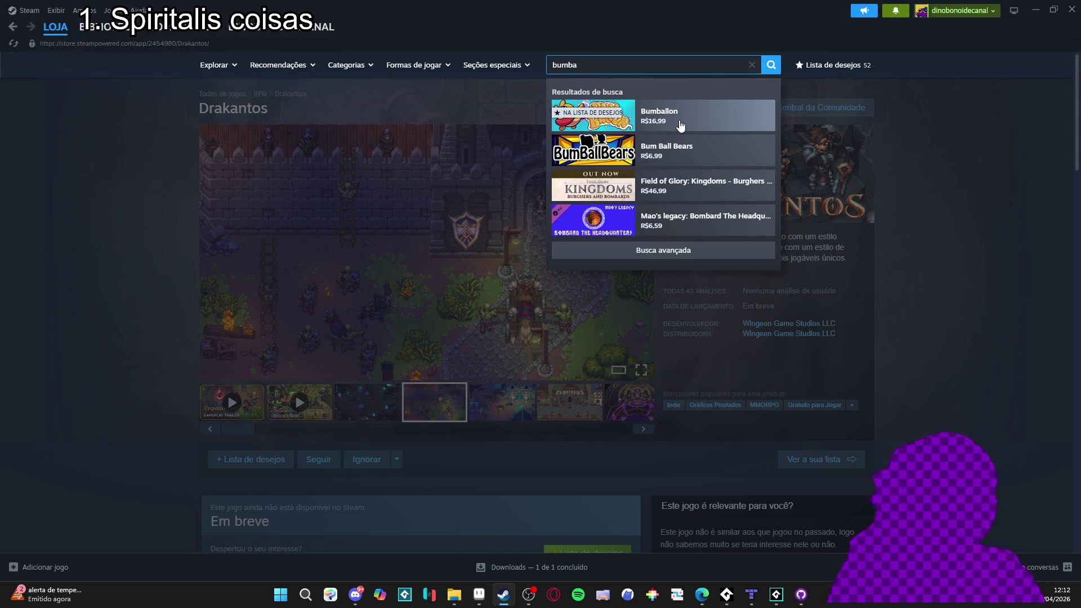
click(678, 121)
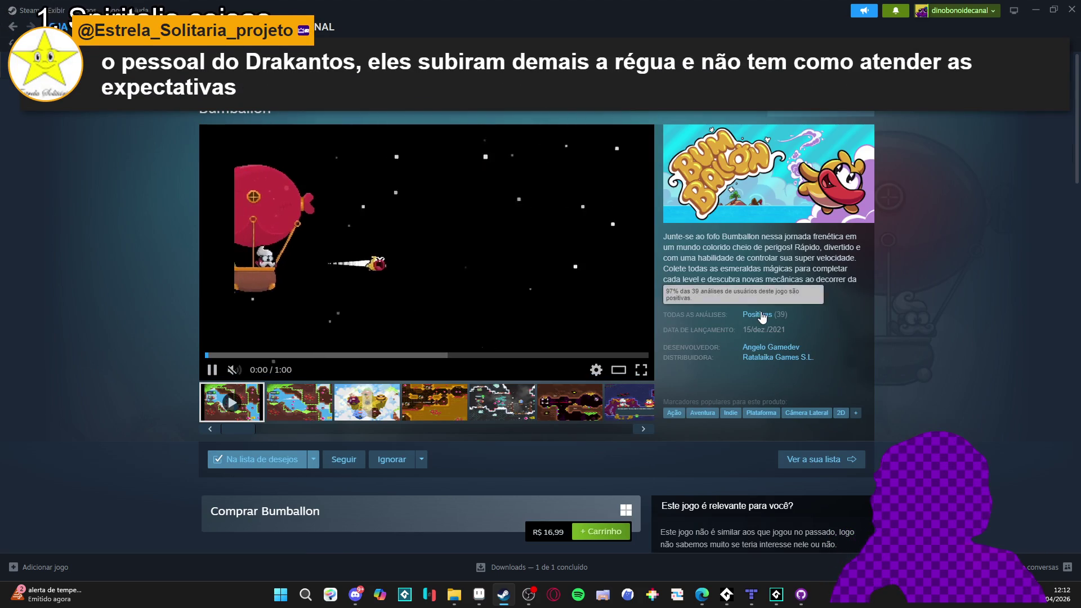
Look over the Ratalaika Games publisher page, then return to Bumballon
click(777, 356)
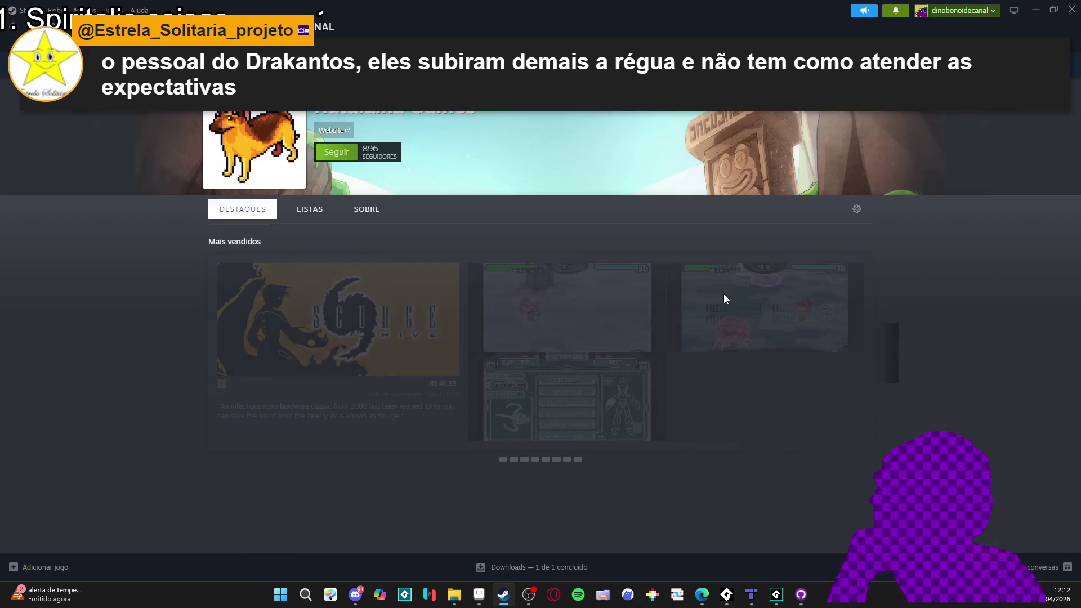
scroll(714, 311, down, 2)
scroll(667, 320, down, 5)
scroll(601, 316, up, 5)
scroll(601, 315, up, 1)
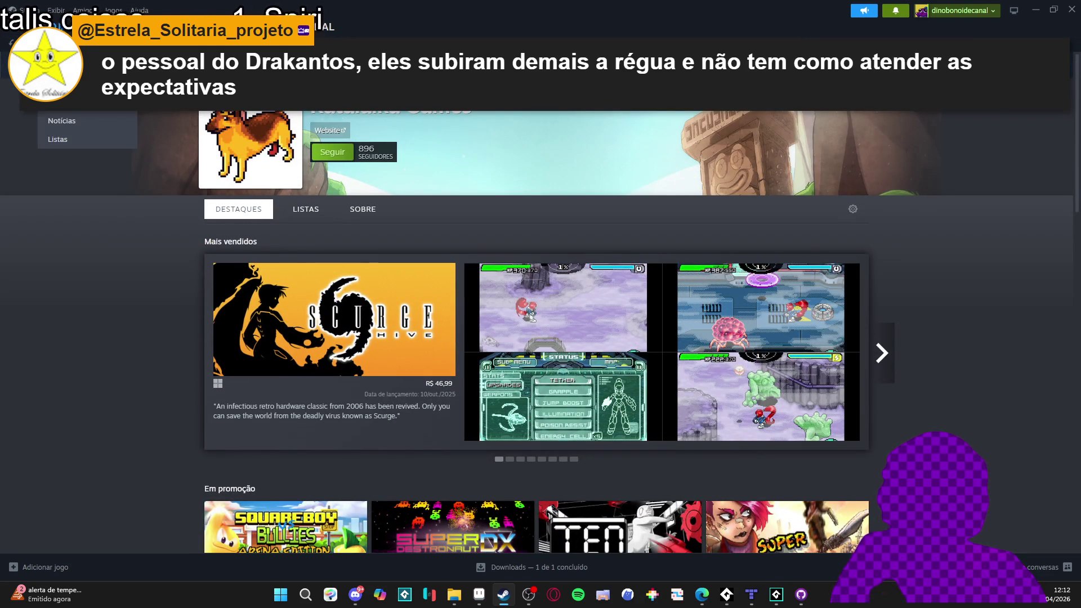
key(alt+Left)
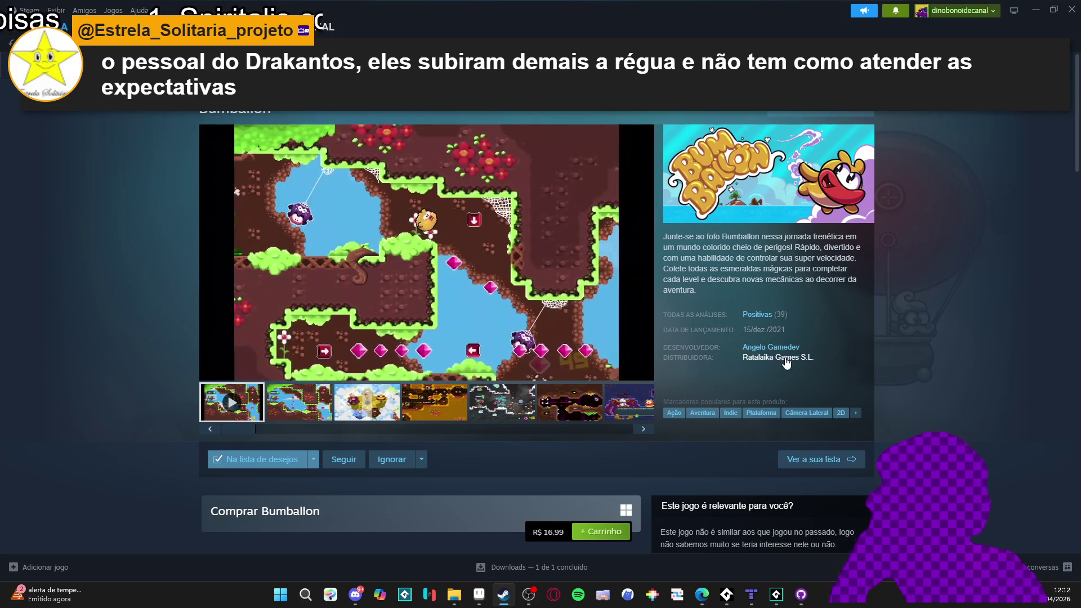
Page through more Ratalaika Games titles in the Bumballon page carousel
scroll(446, 367, down, 6)
scroll(447, 365, down, 4)
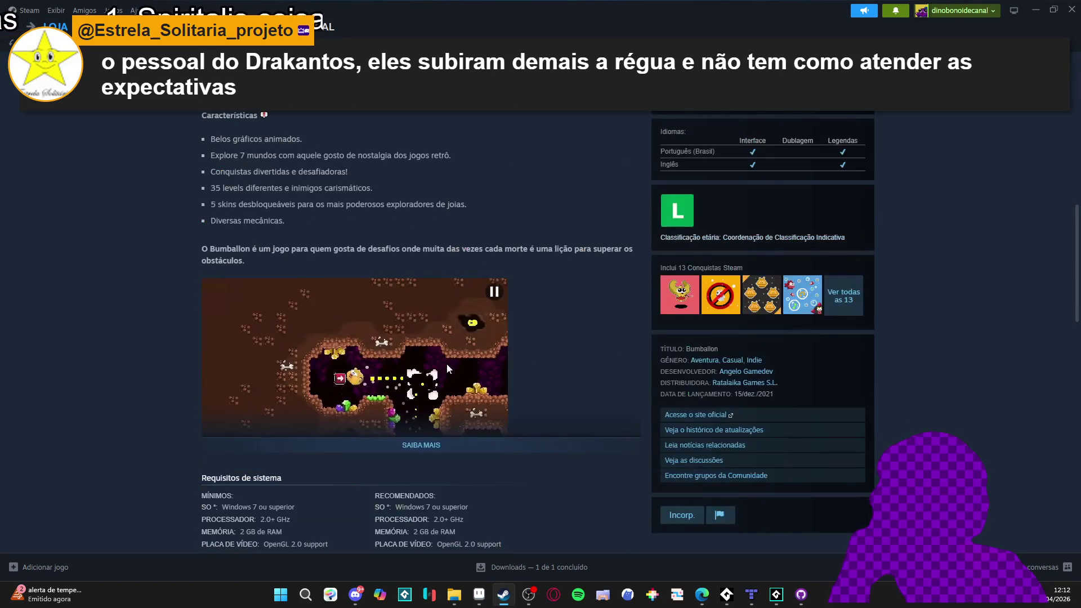
scroll(447, 363, up, 7)
scroll(447, 363, down, 7)
scroll(453, 364, down, 10)
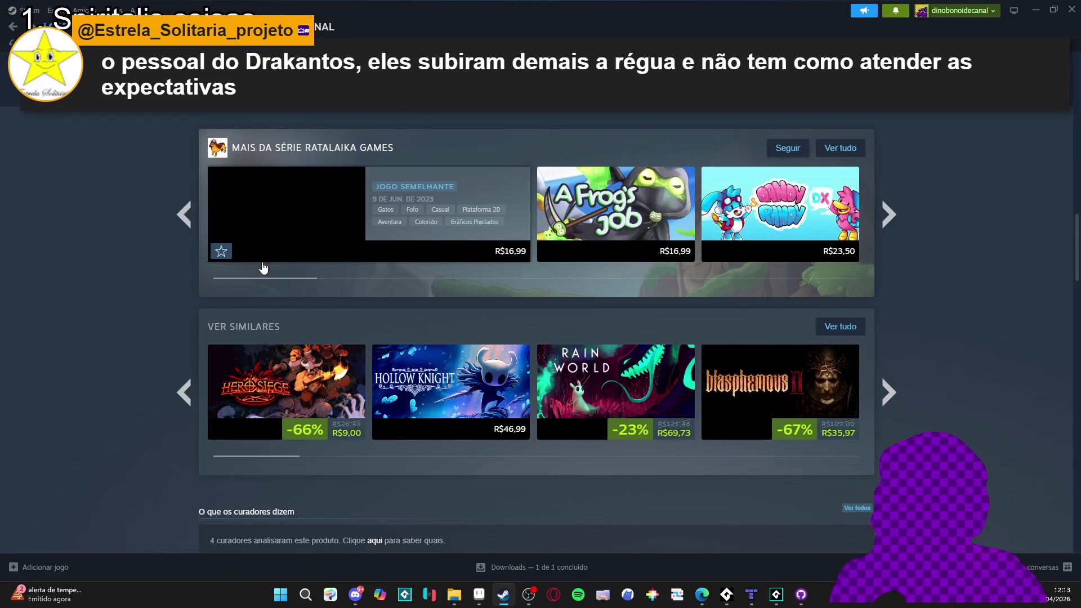
click(898, 214)
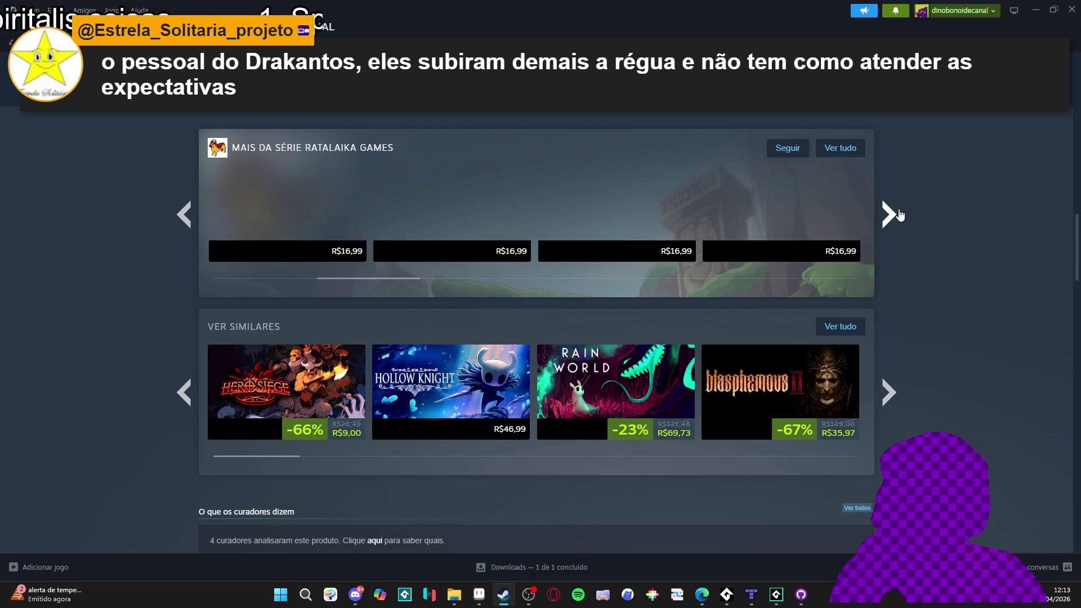
click(898, 214)
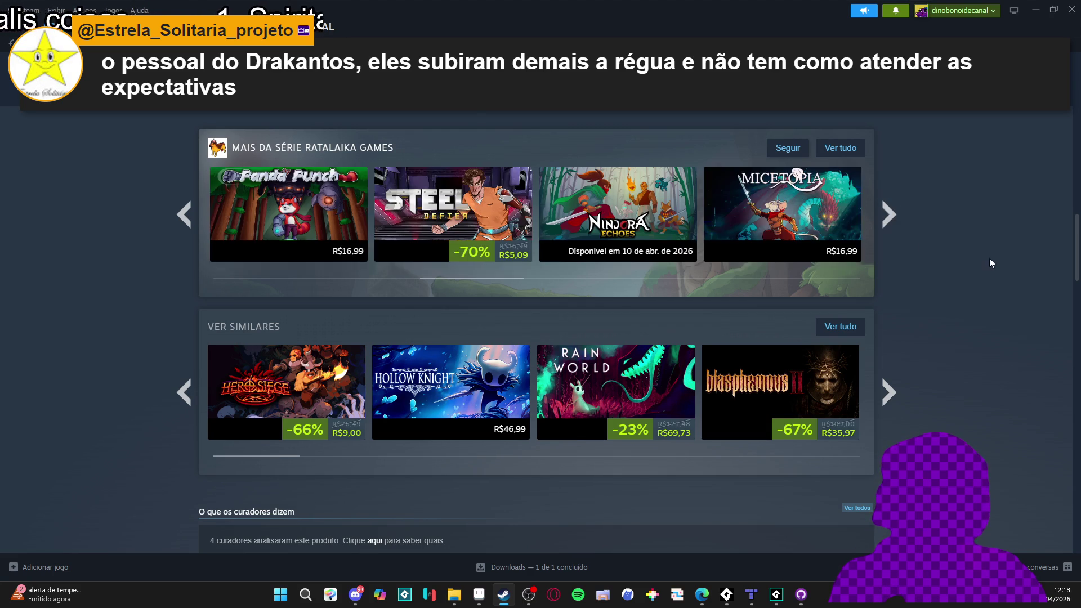
View the fourth Bumballon screenshot full size
scroll(981, 254, up, 1)
scroll(980, 259, up, 20)
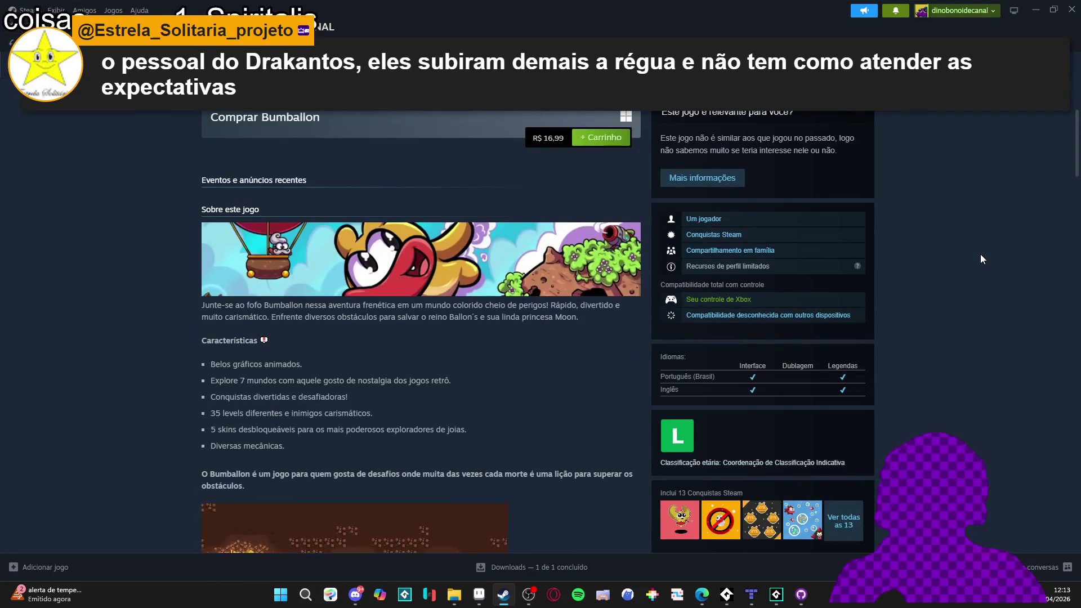
scroll(975, 245, down, 5)
scroll(974, 245, up, 6)
scroll(975, 245, up, 6)
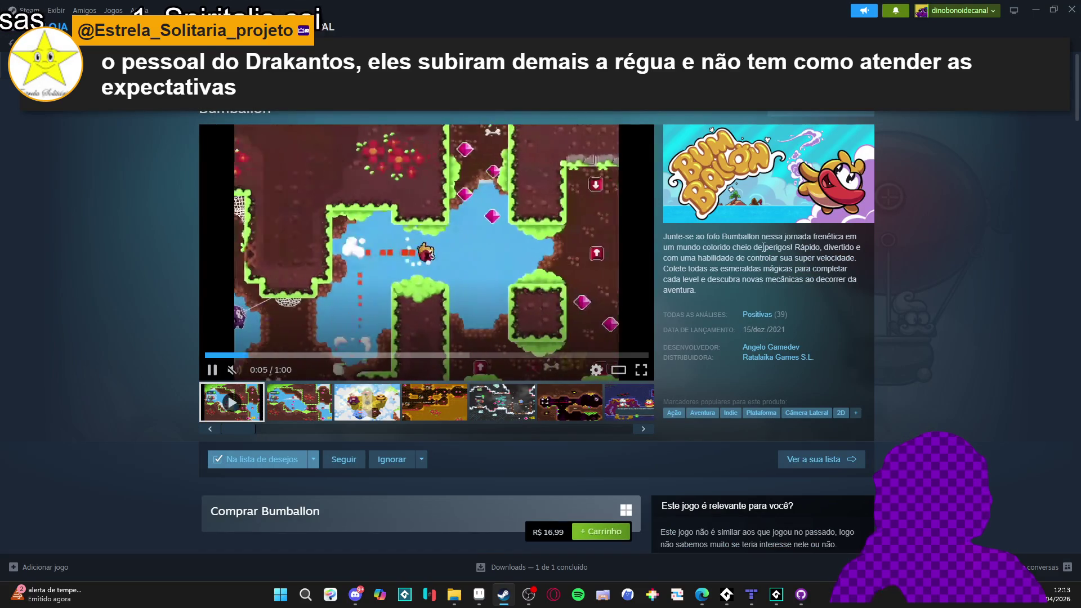
click(434, 402)
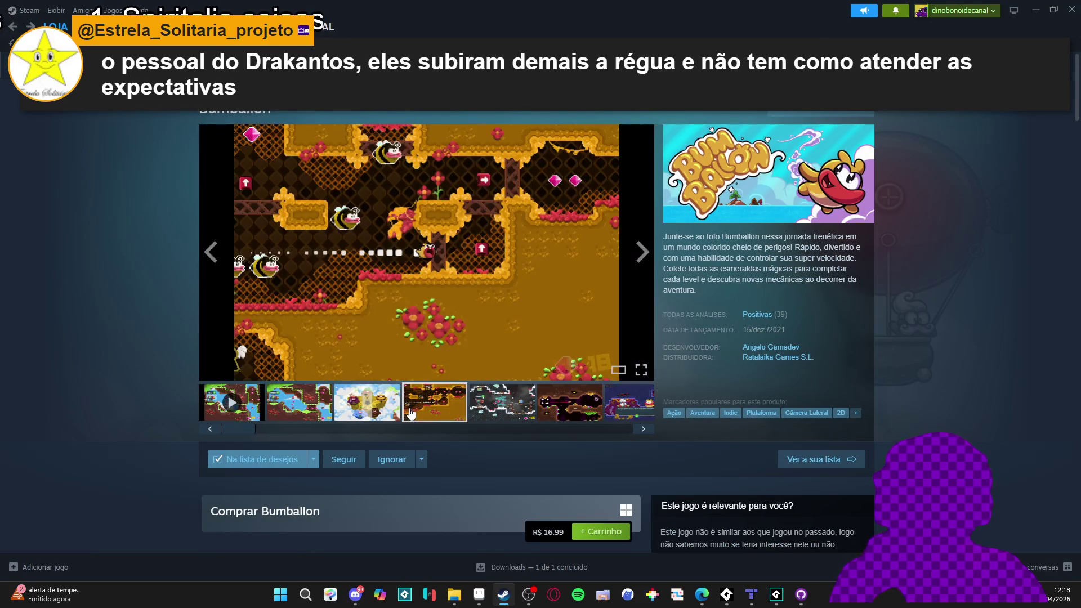
click(563, 282)
Cycle through all Bumballon screenshots, close the viewer, and minimize Steam
click(910, 302)
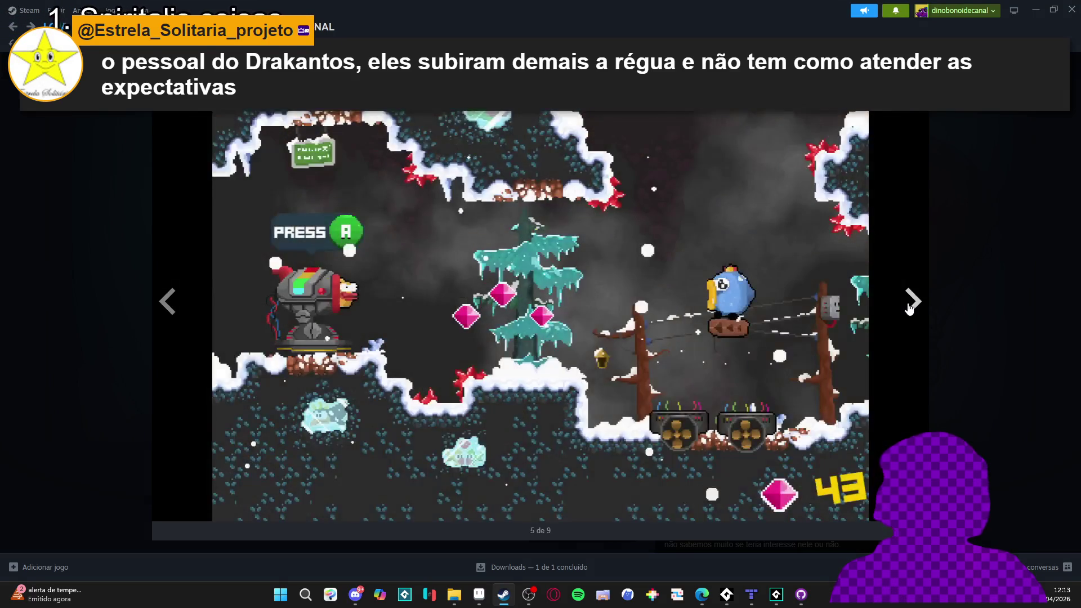
click(910, 307)
click(909, 306)
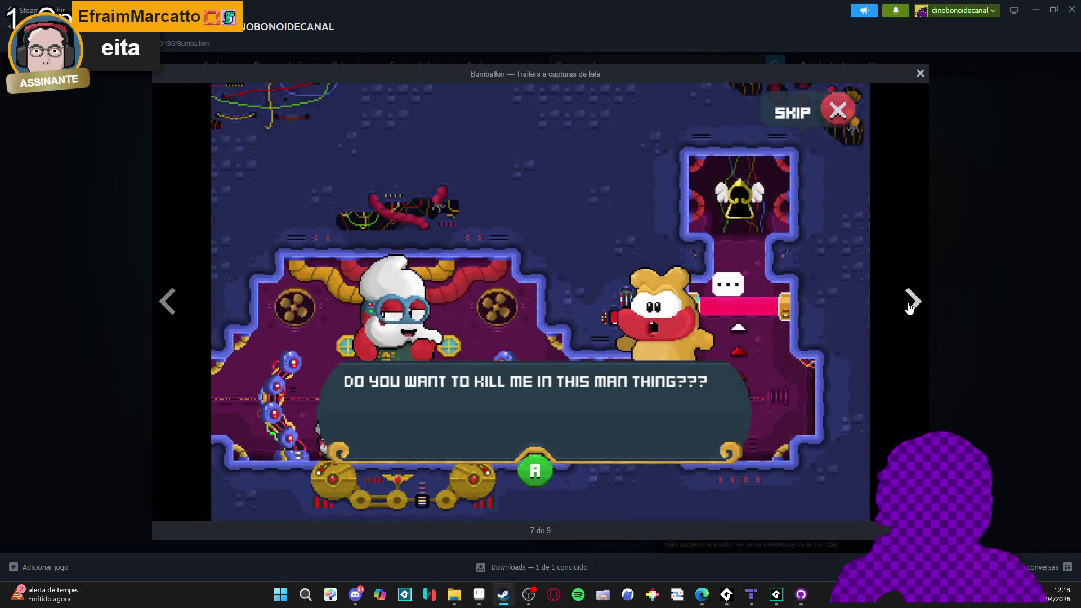
click(910, 307)
click(909, 307)
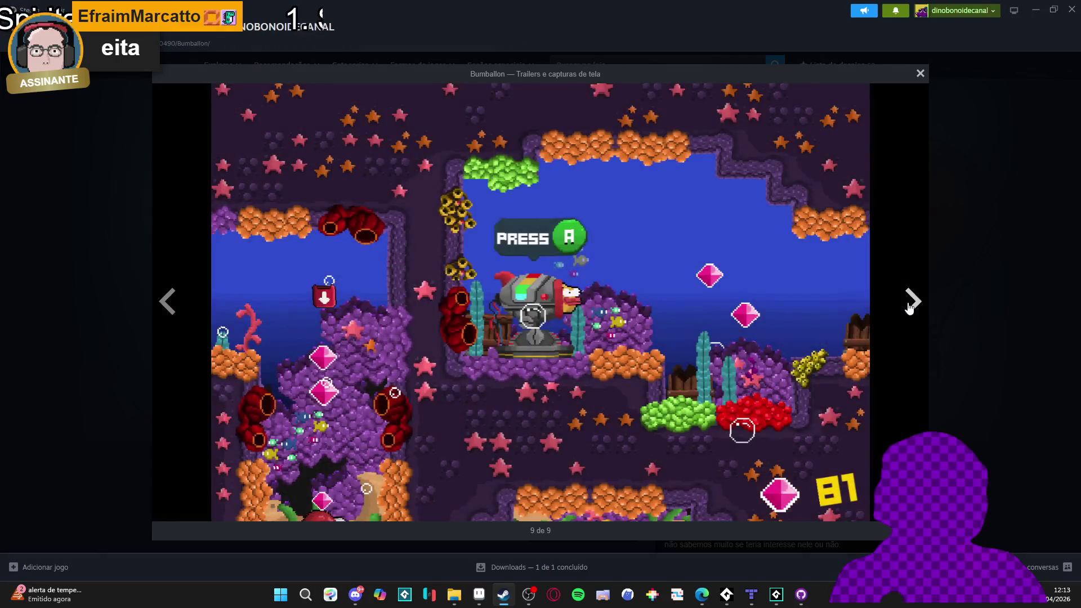
click(909, 307)
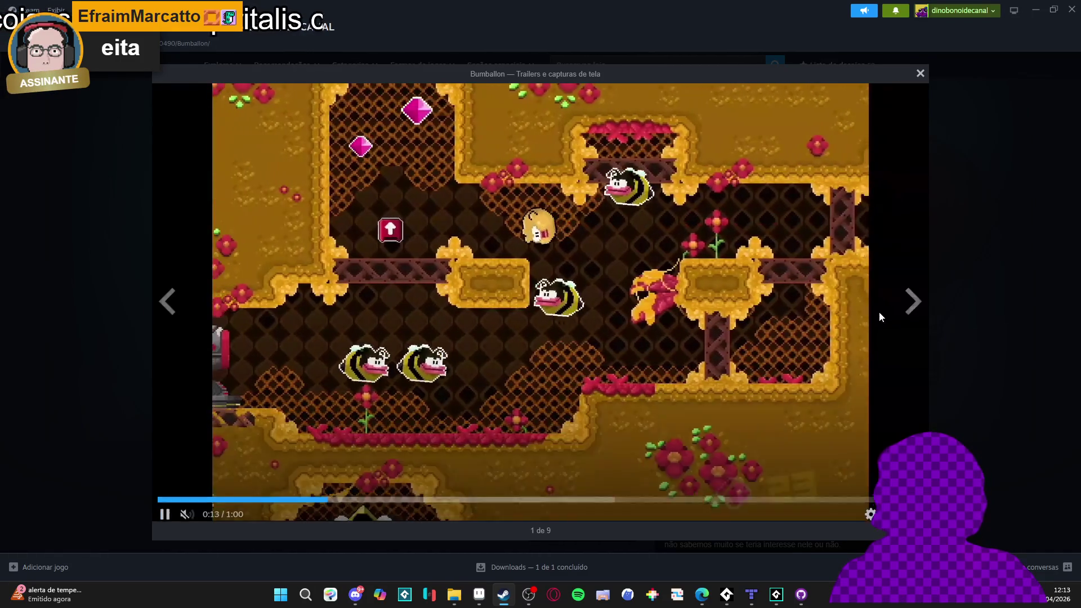
click(912, 306)
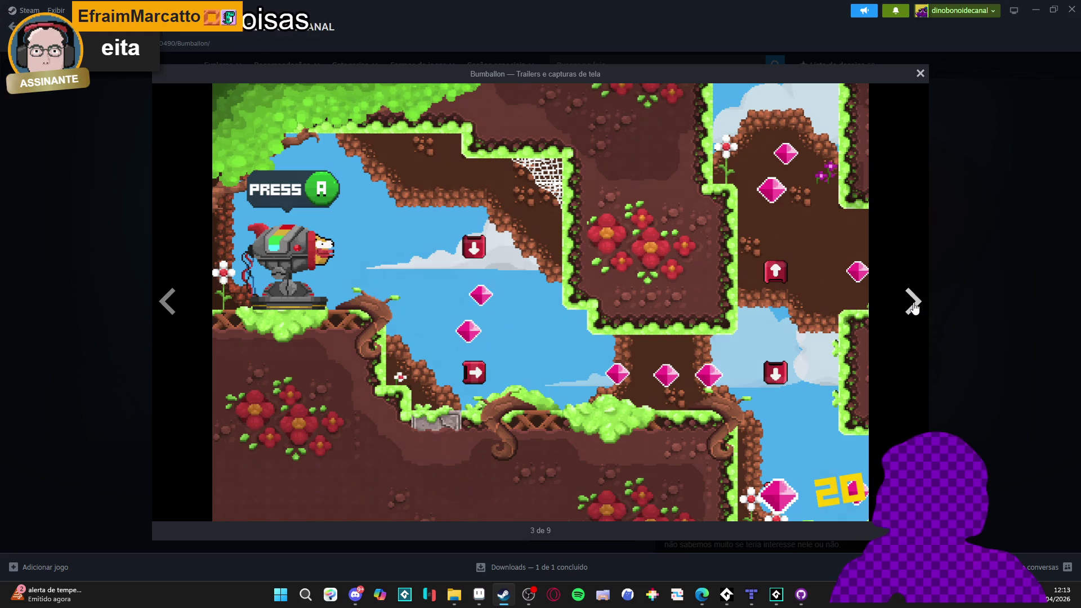
click(912, 306)
click(991, 296)
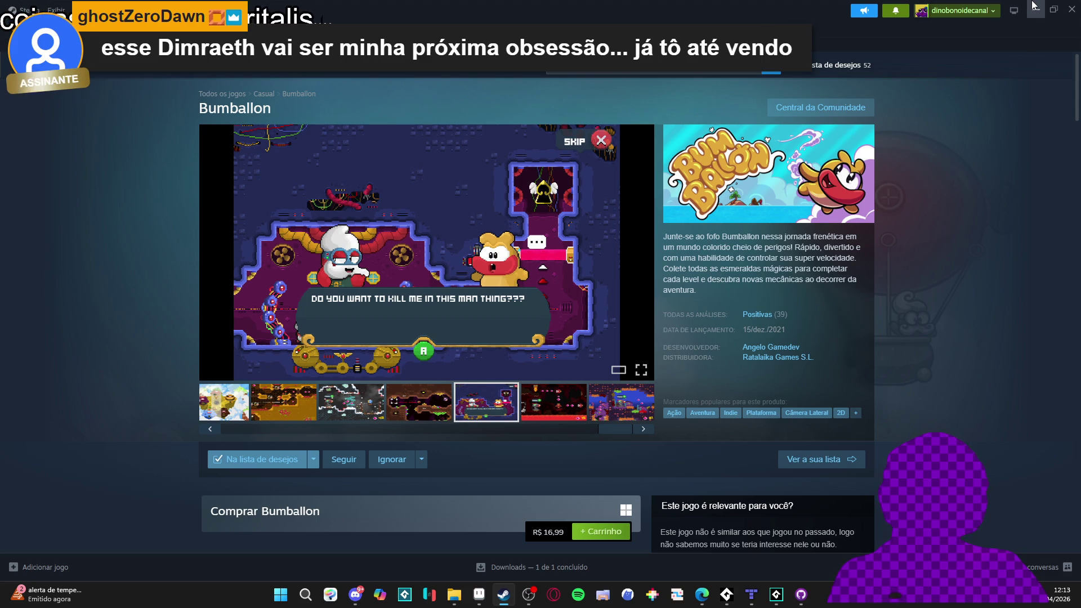
click(1034, 7)
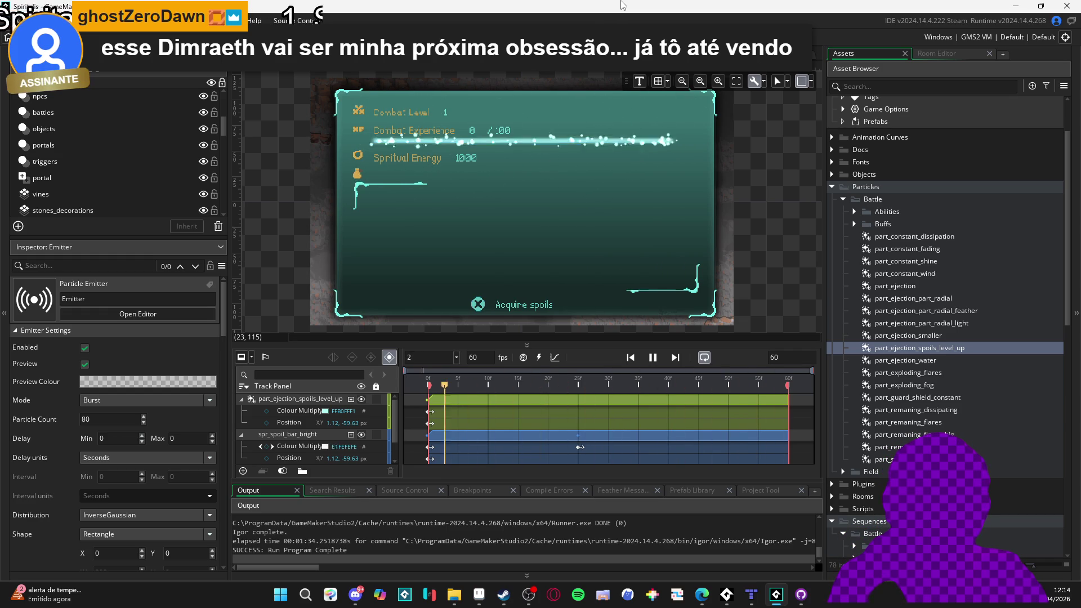
Bring the Aseprite window with Sprite-0011 to the front
click(491, 595)
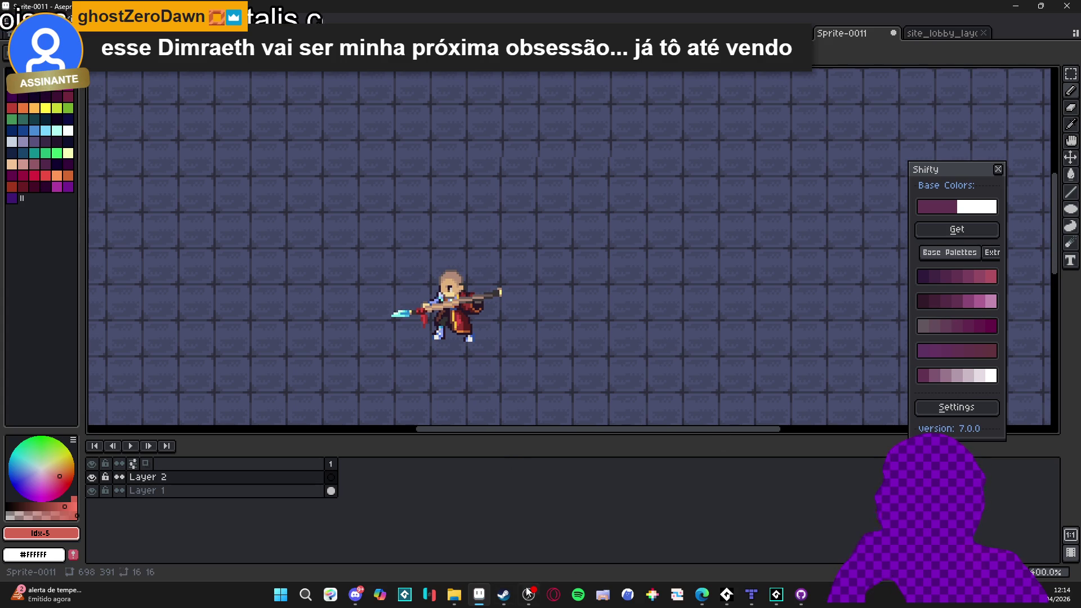
mouse_move(516, 597)
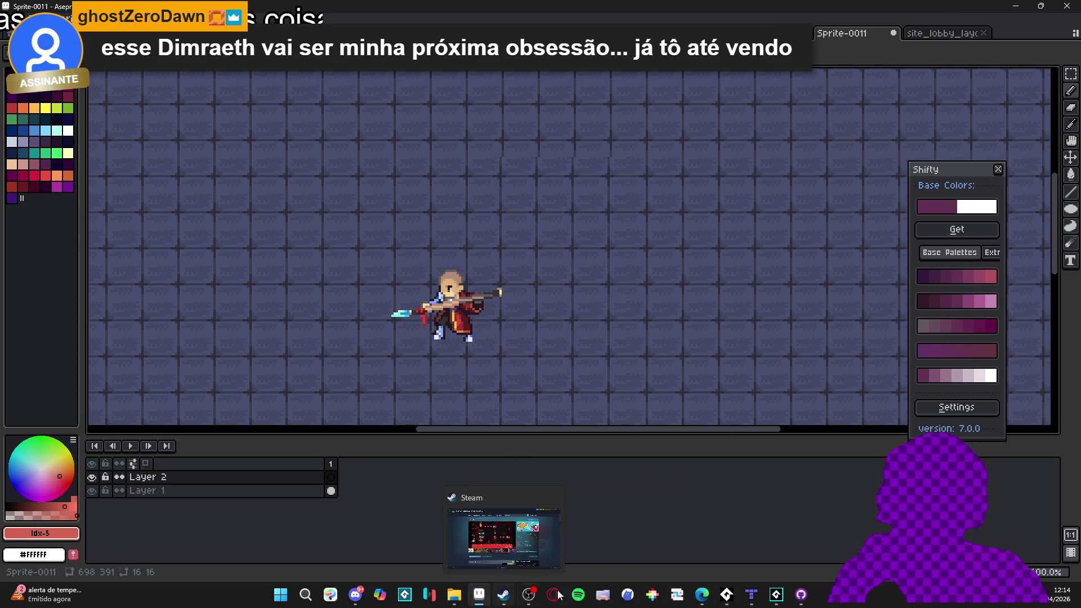
mouse_move(709, 596)
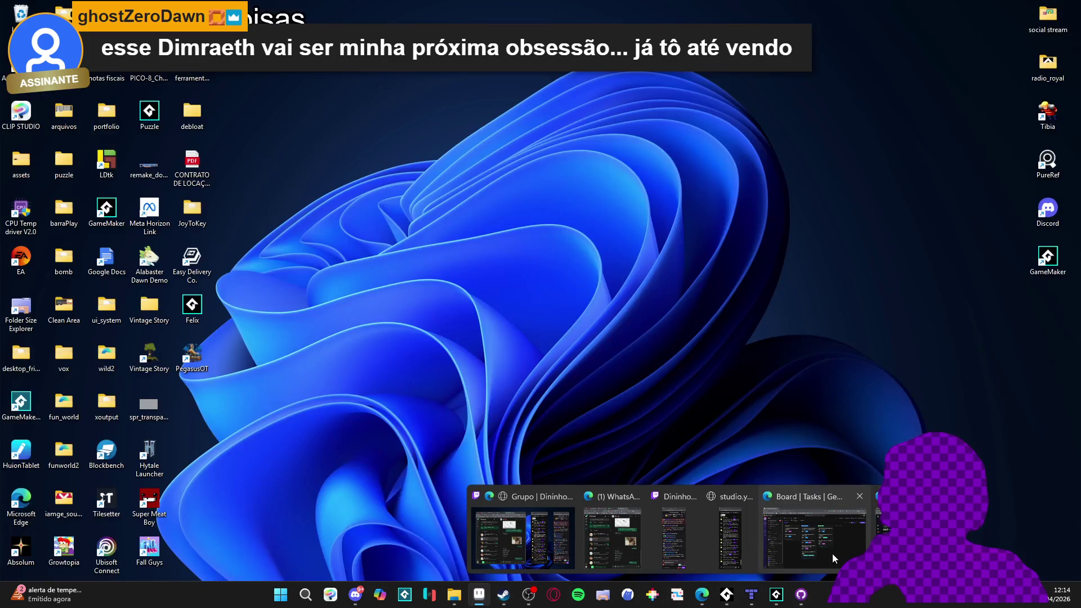
click(832, 553)
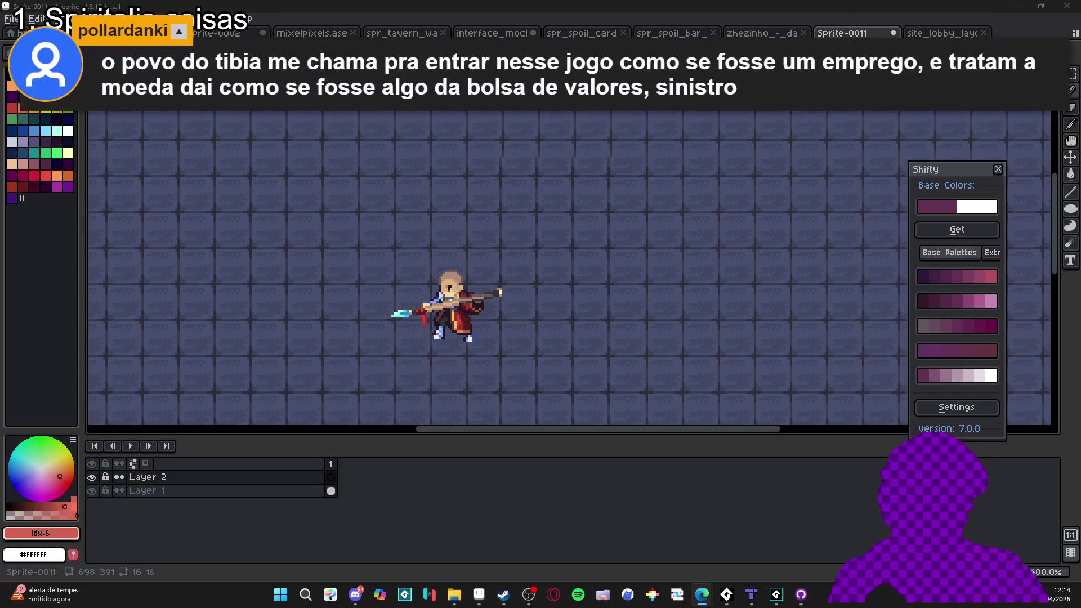
drag(451, 299, 480, 293)
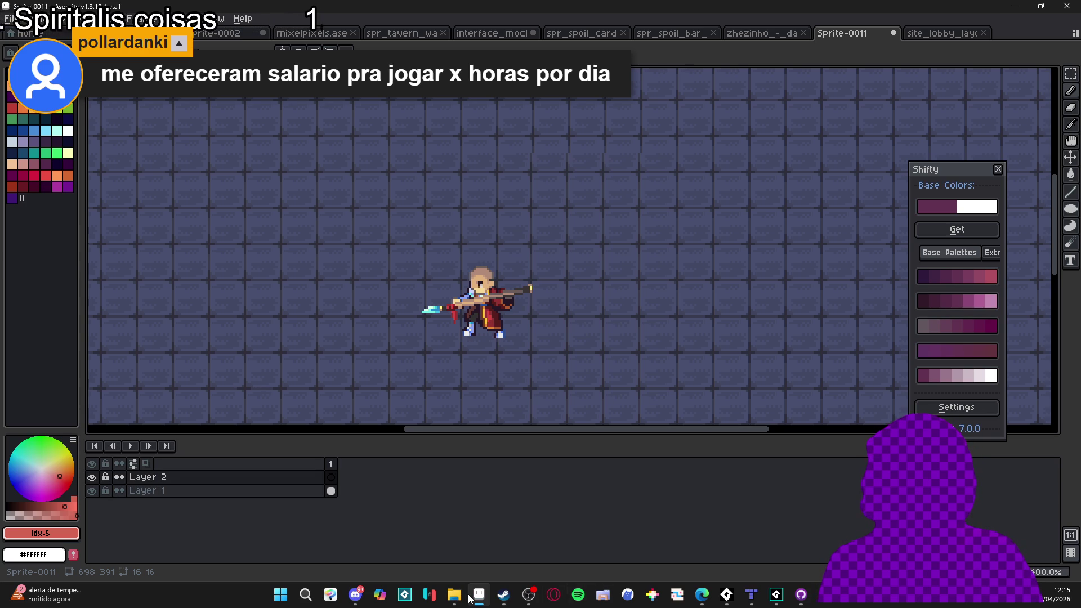
mouse_move(702, 595)
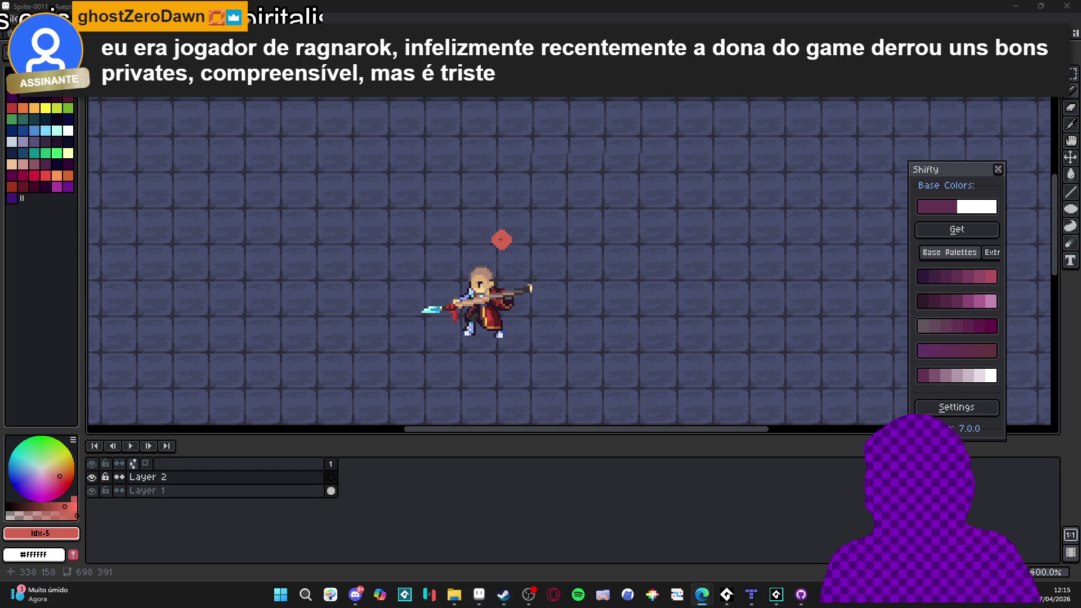
scroll(495, 232, up, 1)
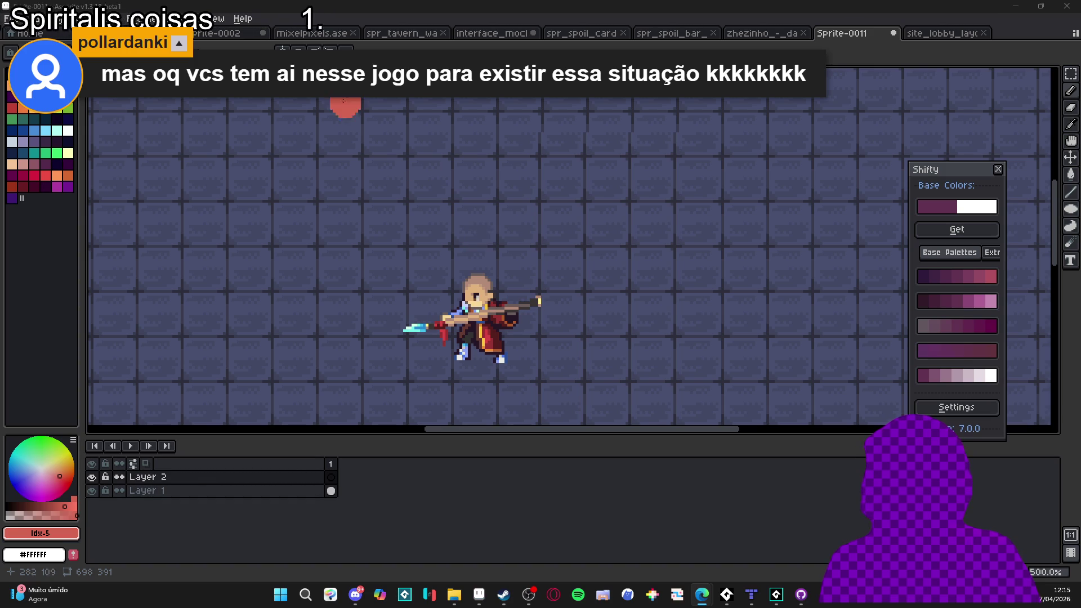
scroll(524, 163, down, 3)
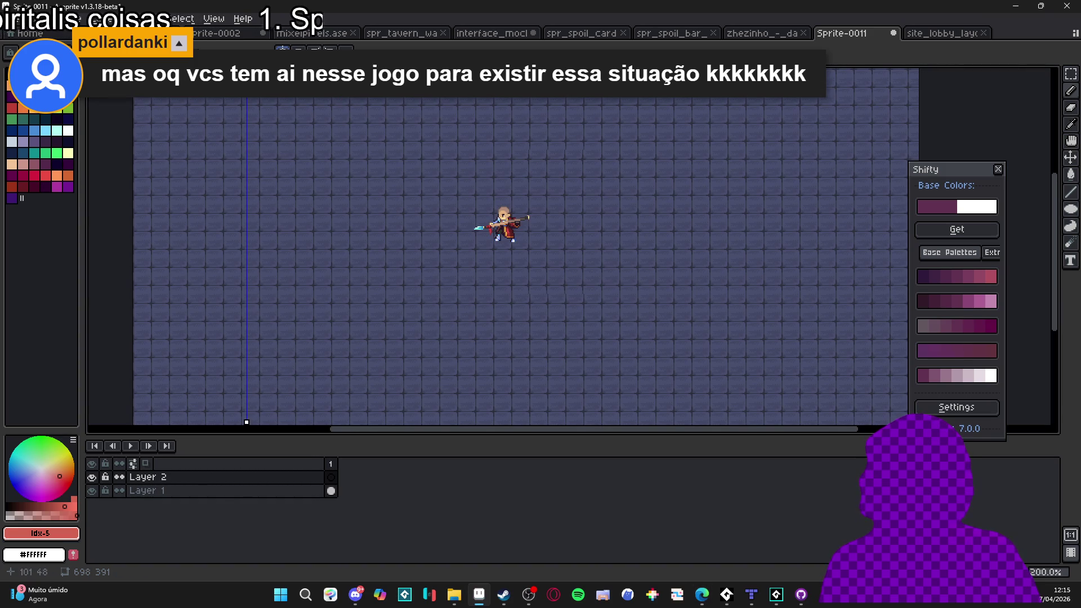
drag(246, 422, 505, 422)
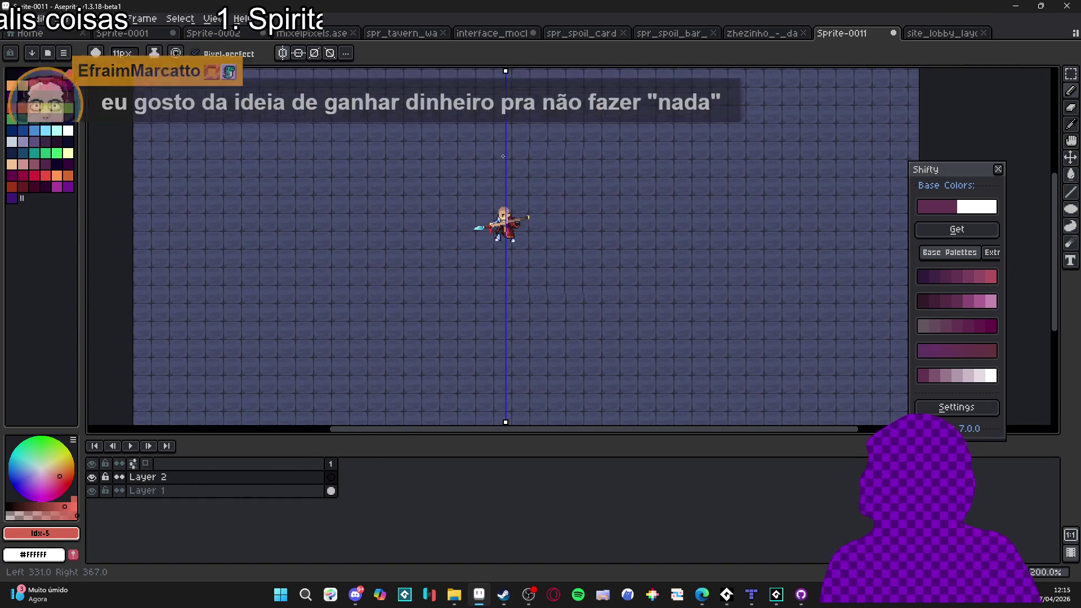
Center the mirror axis on the spearman and undo two misplaced red dot pairs
scroll(501, 180, up, 3)
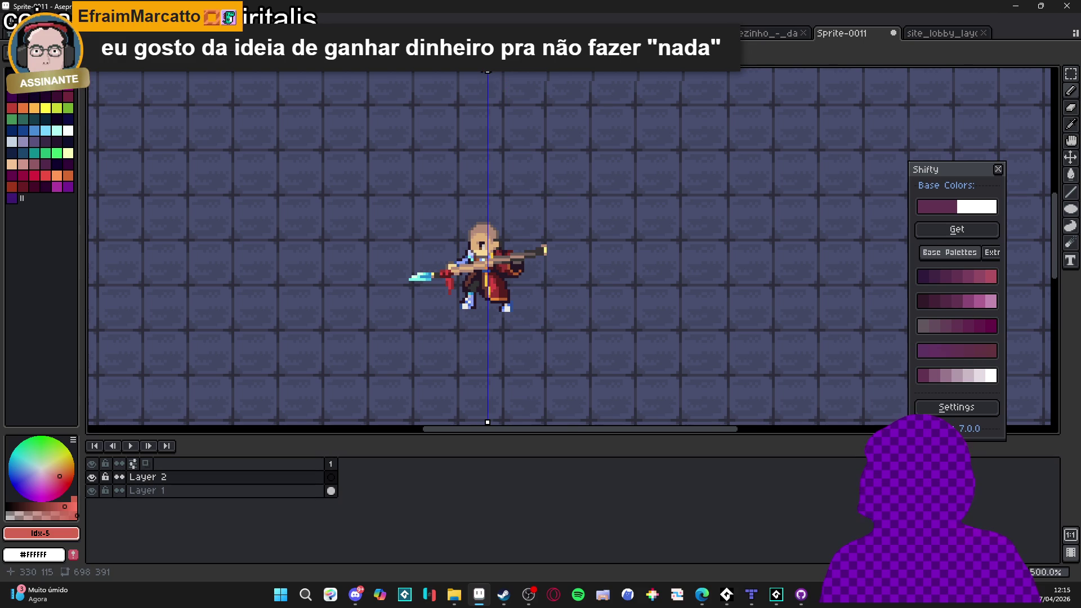
drag(487, 422, 483, 422)
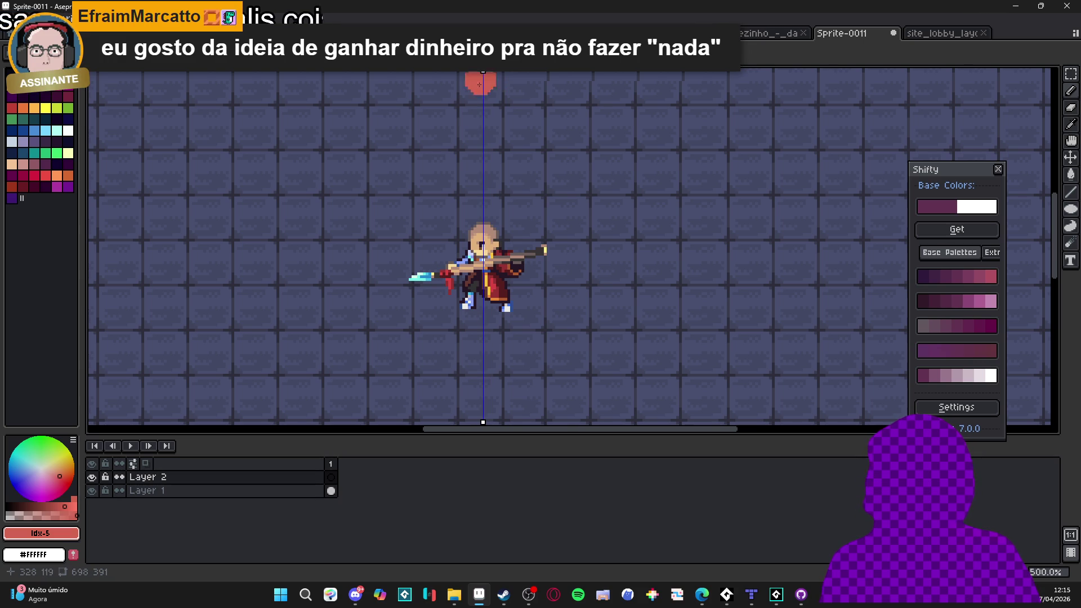
click(432, 195)
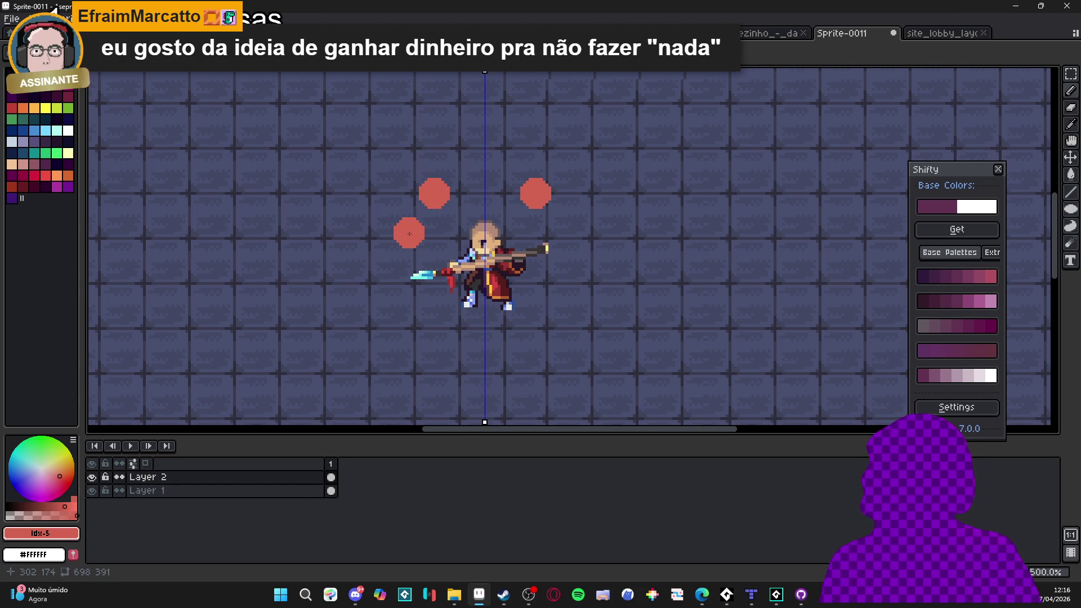
key(ctrl+z)
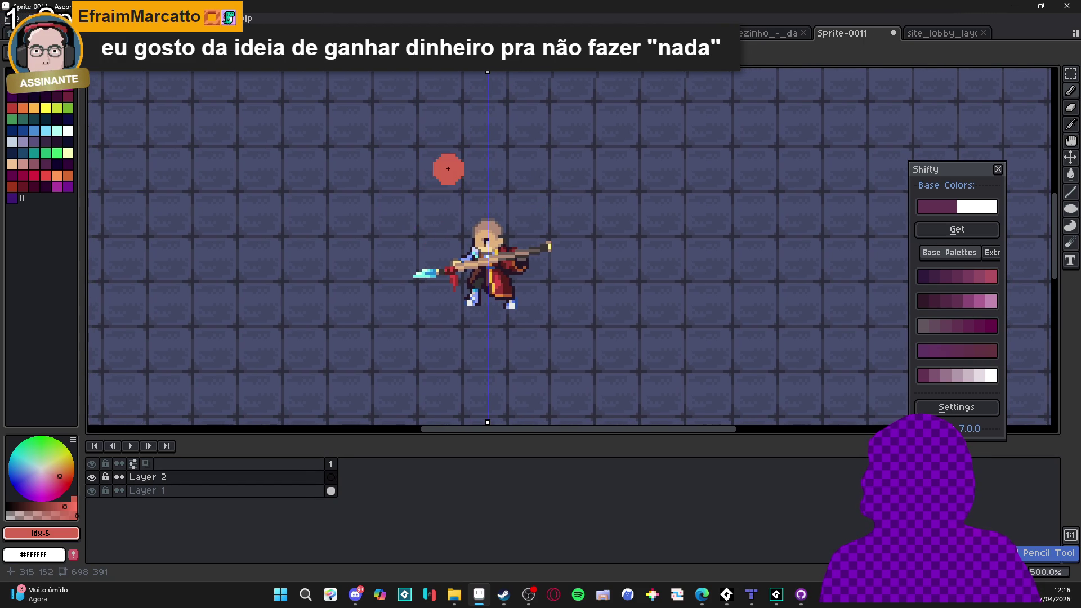
click(426, 191)
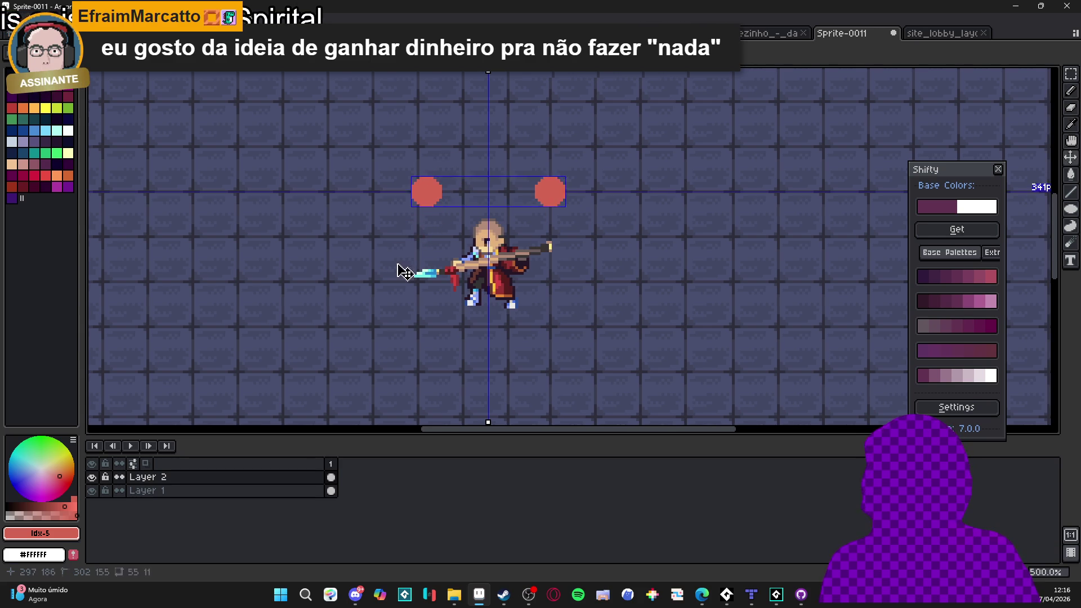
key(ctrl+z)
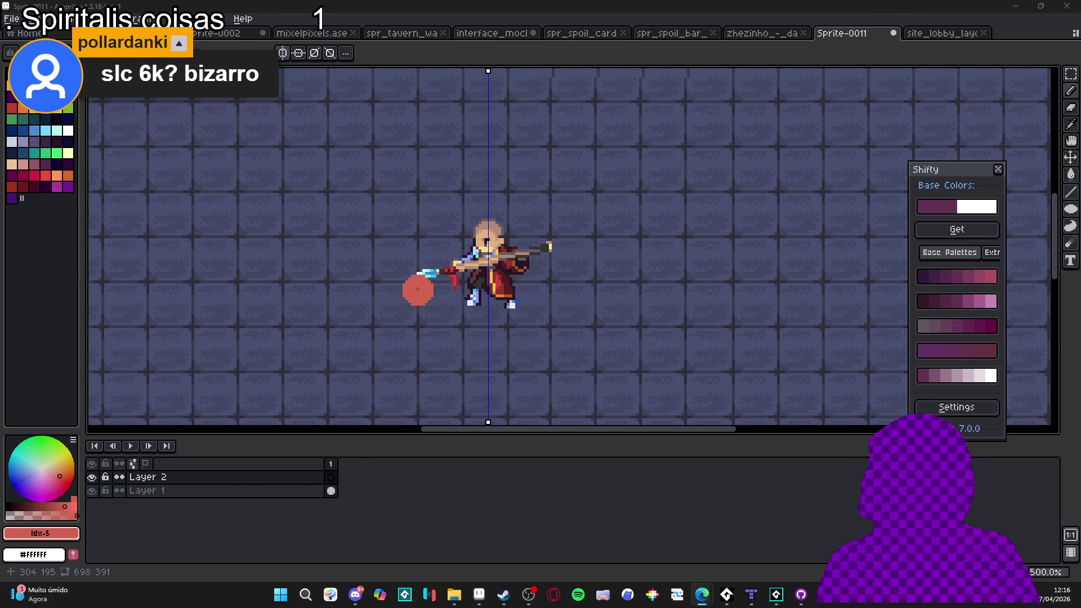
Paint mirrored lower, middle and upper red circles plus one above the head
click(417, 288)
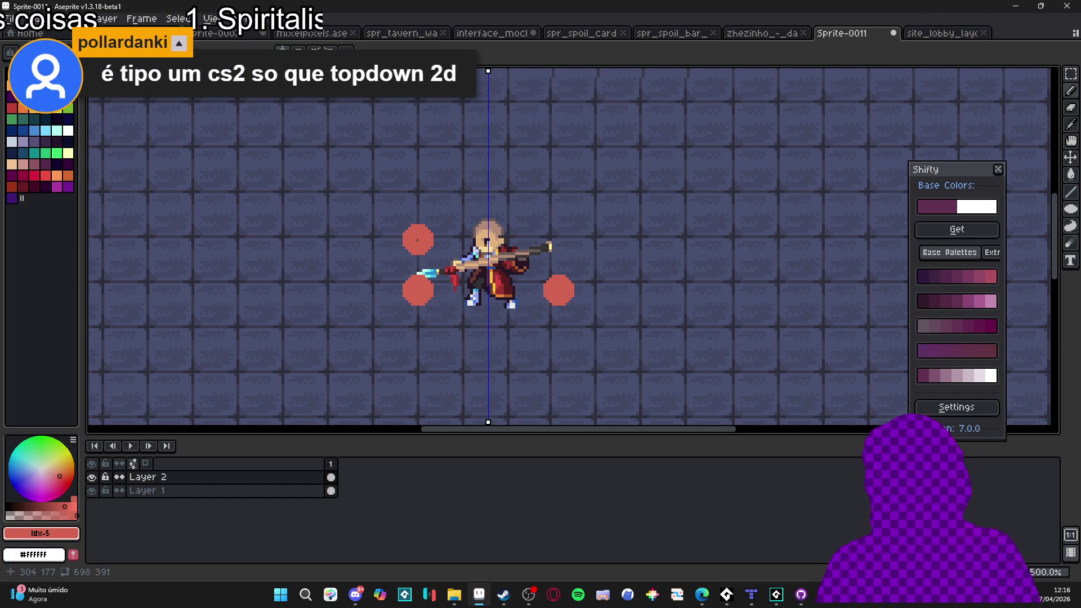
click(418, 242)
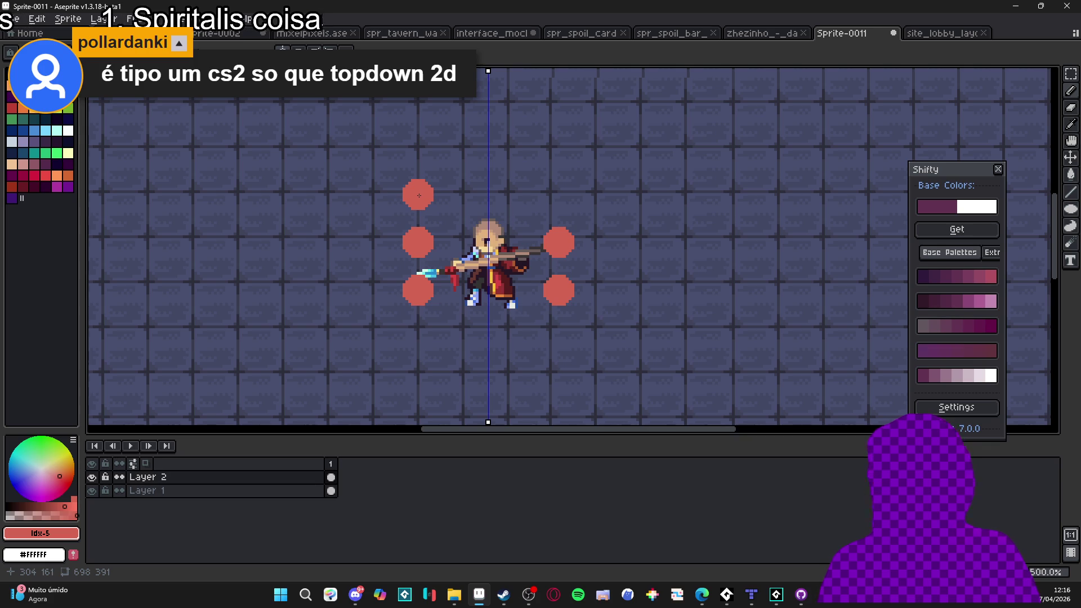
click(418, 196)
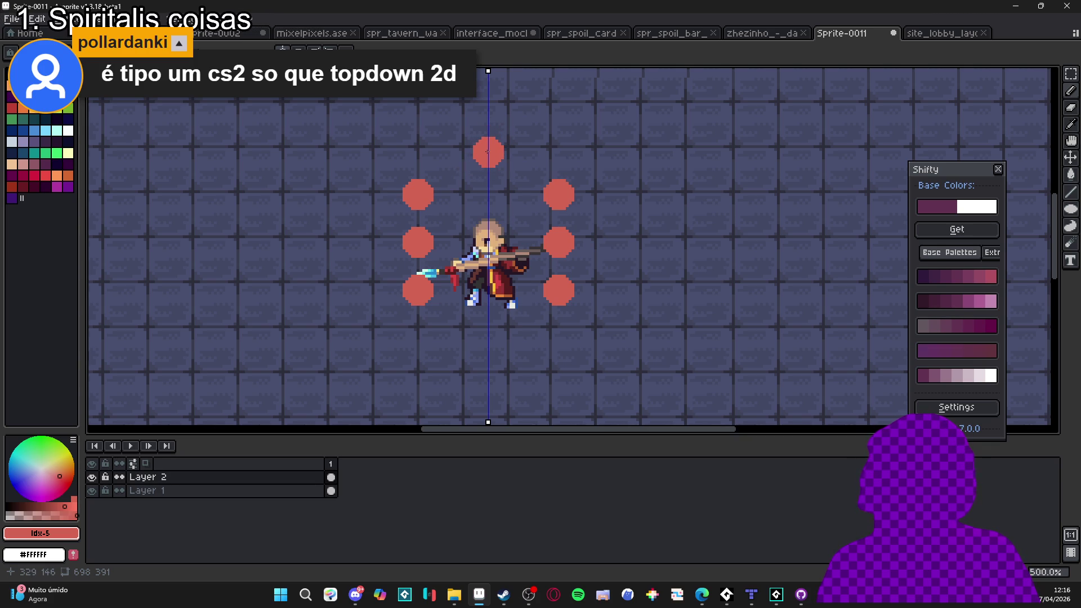
click(487, 152)
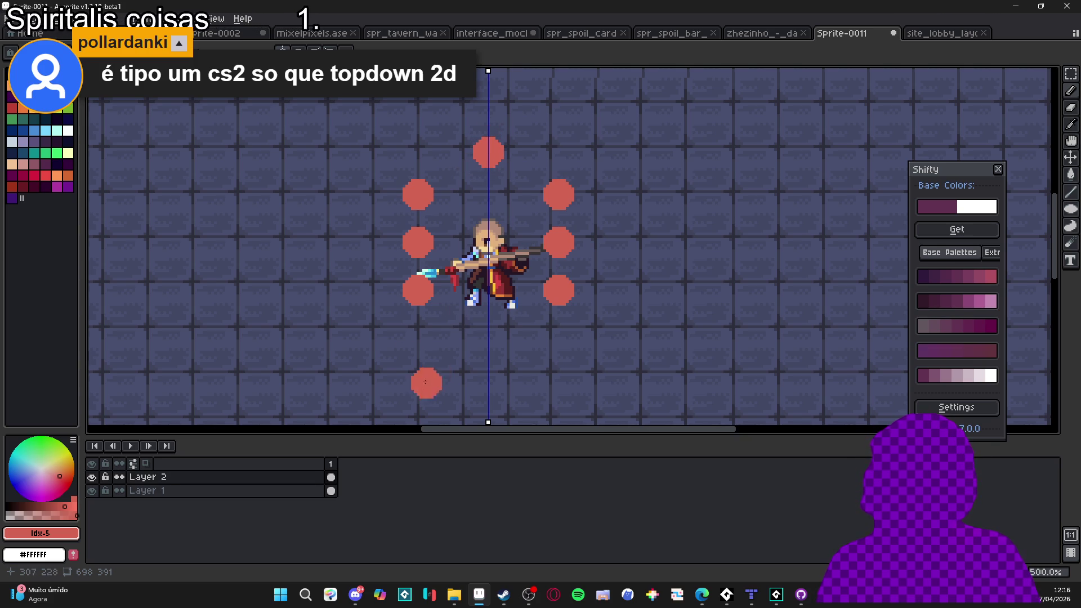
click(416, 235)
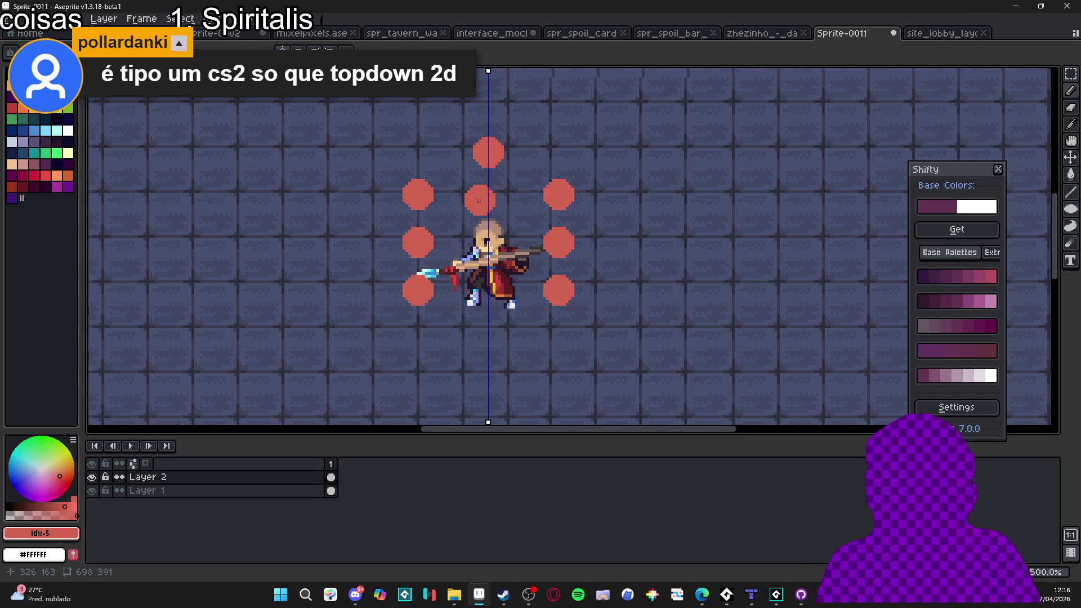
Turn off symmetry and move the left and right circle columns inward
click(477, 53)
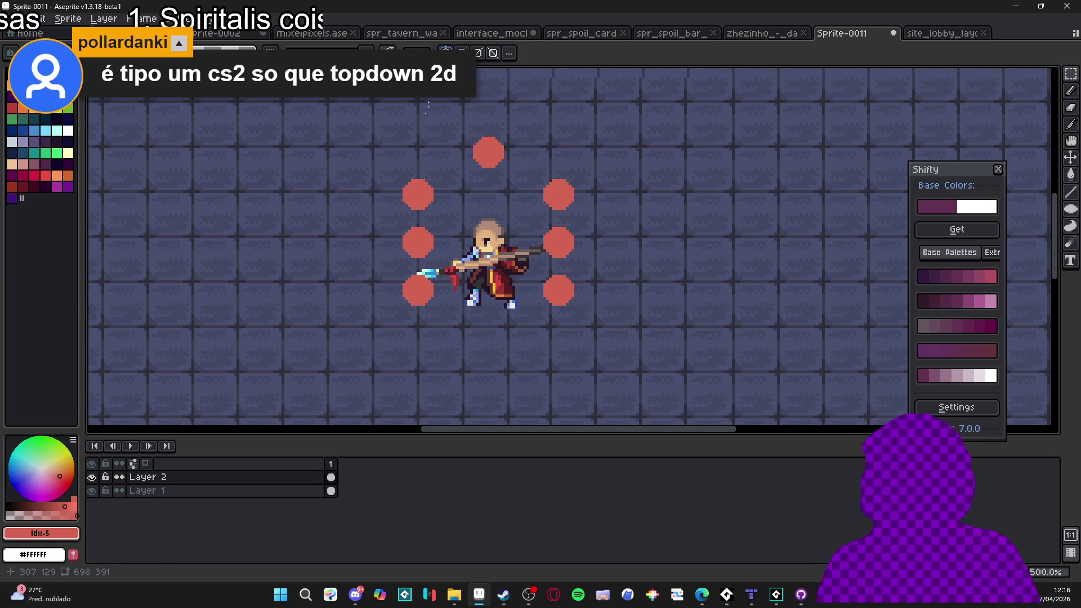
drag(363, 163, 456, 334)
drag(431, 208, 446, 209)
drag(638, 152, 539, 352)
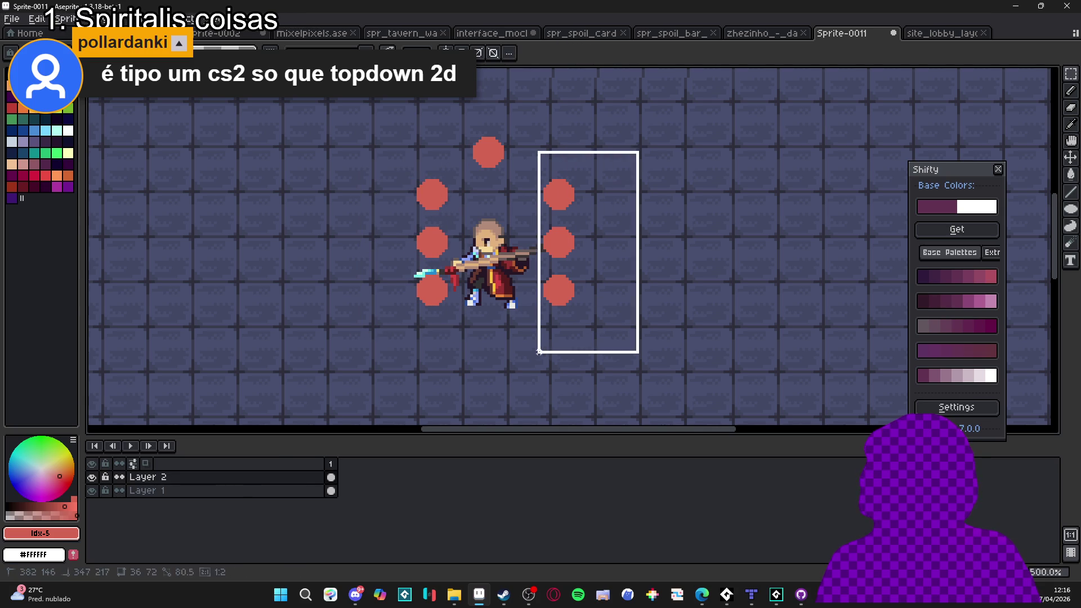
drag(560, 194, 550, 198)
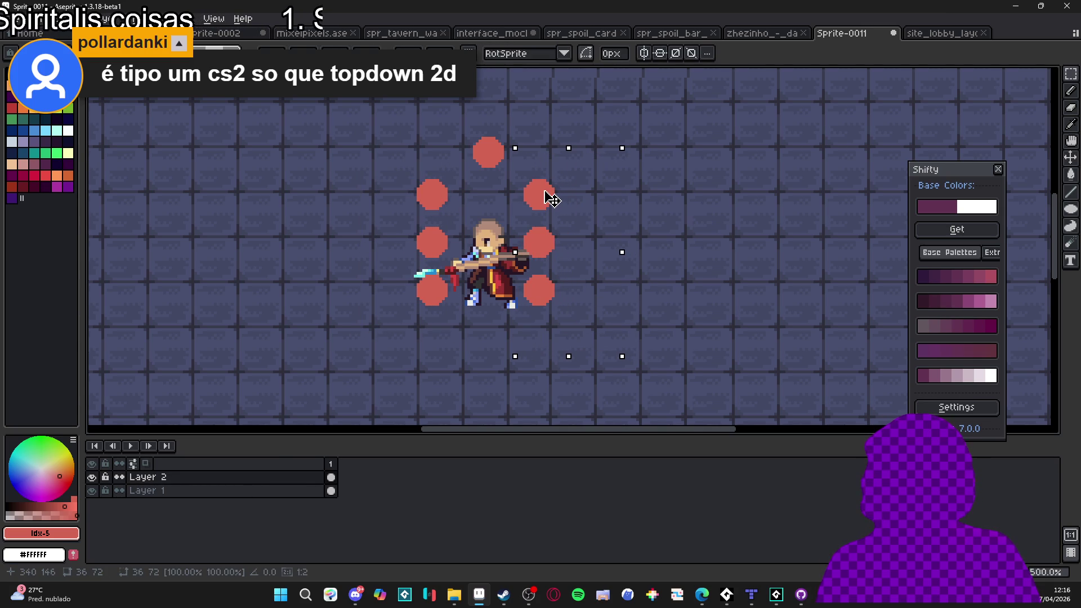
Shift the middle circles outward and lower the top circle, then deselect
mouse_move(400, 222)
mouse_down()
mouse_move(481, 259)
mouse_move(426, 251)
mouse_up()
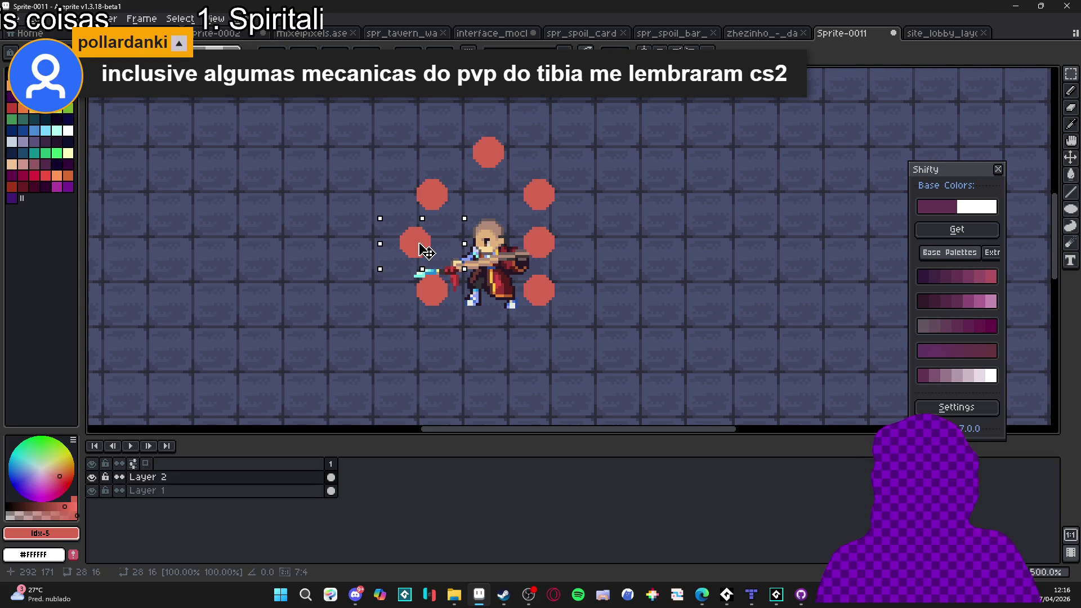
drag(426, 251, 423, 251)
click(573, 213)
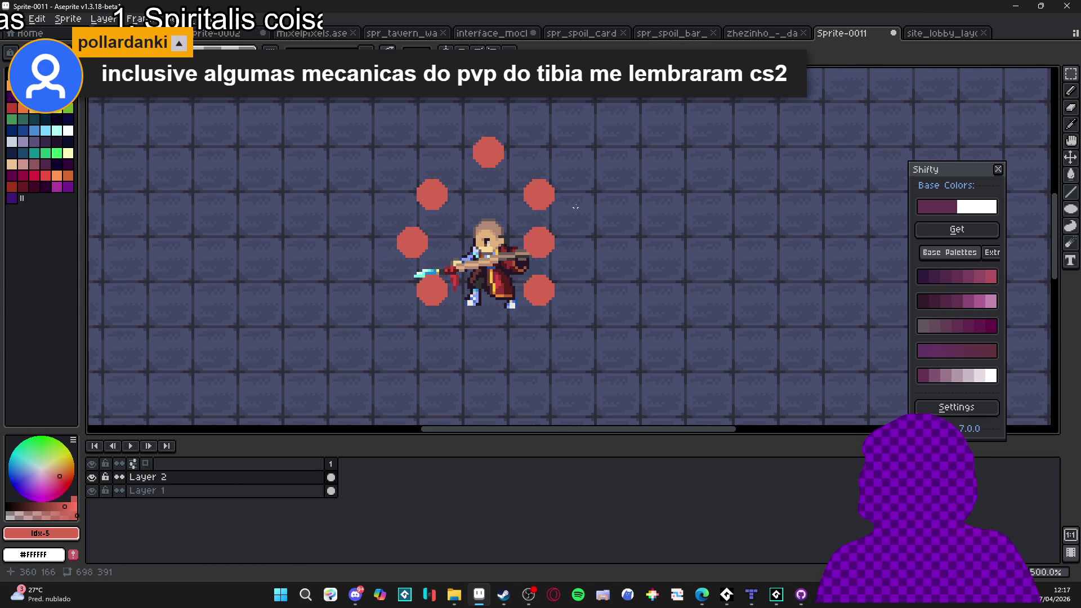
mouse_move(575, 214)
mouse_down()
mouse_move(503, 271)
mouse_move(569, 253)
mouse_up()
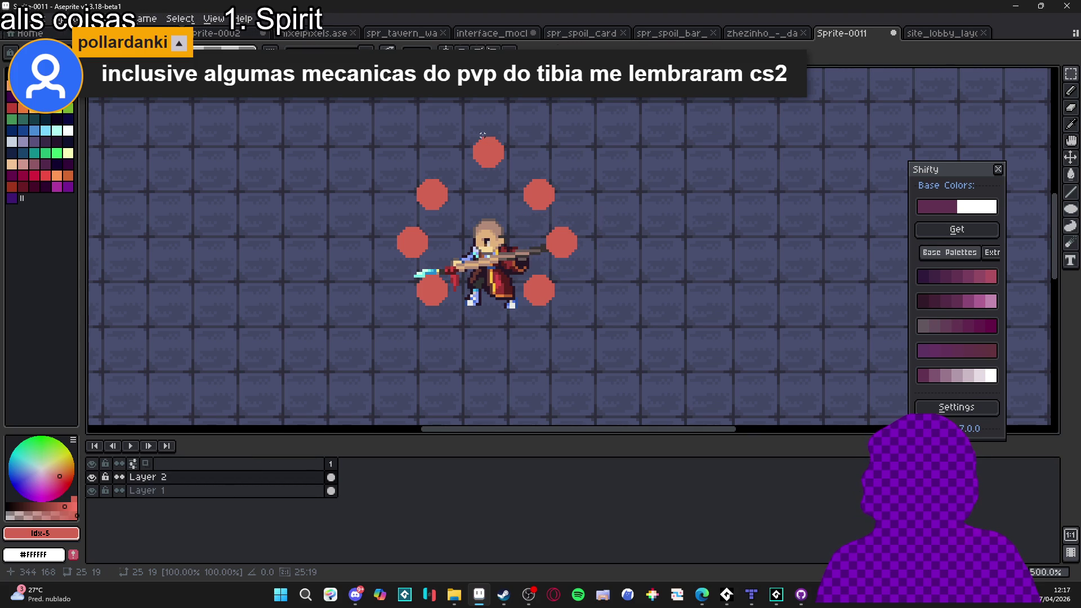
mouse_move(460, 116)
mouse_down()
mouse_move(517, 187)
mouse_move(497, 170)
mouse_up()
key(ctrl+d)
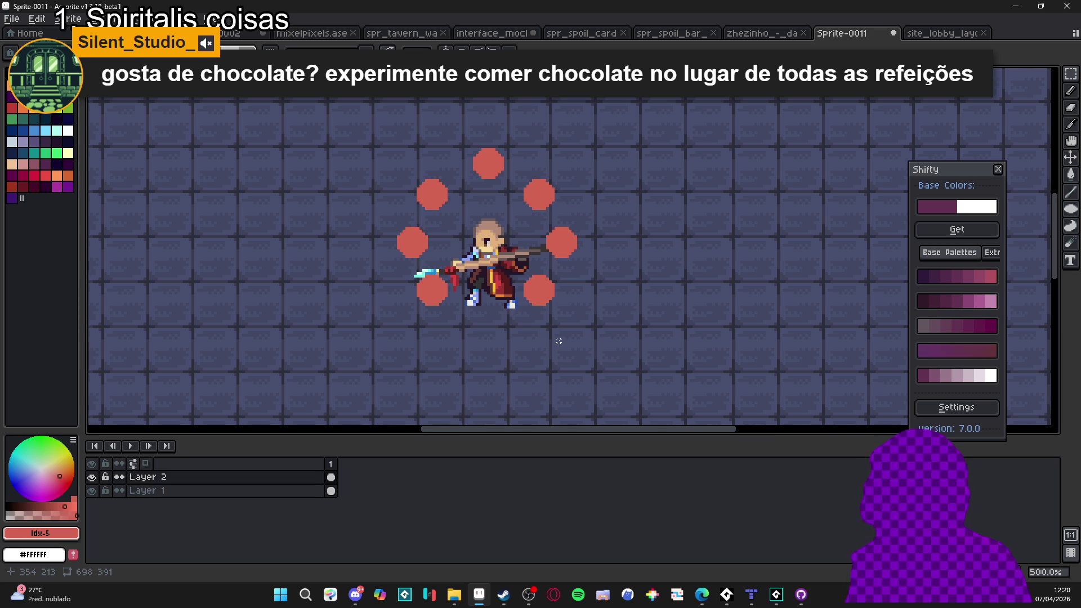
Select the top red circle and nudge it left to center it above the spearman
scroll(493, 176, up, 1)
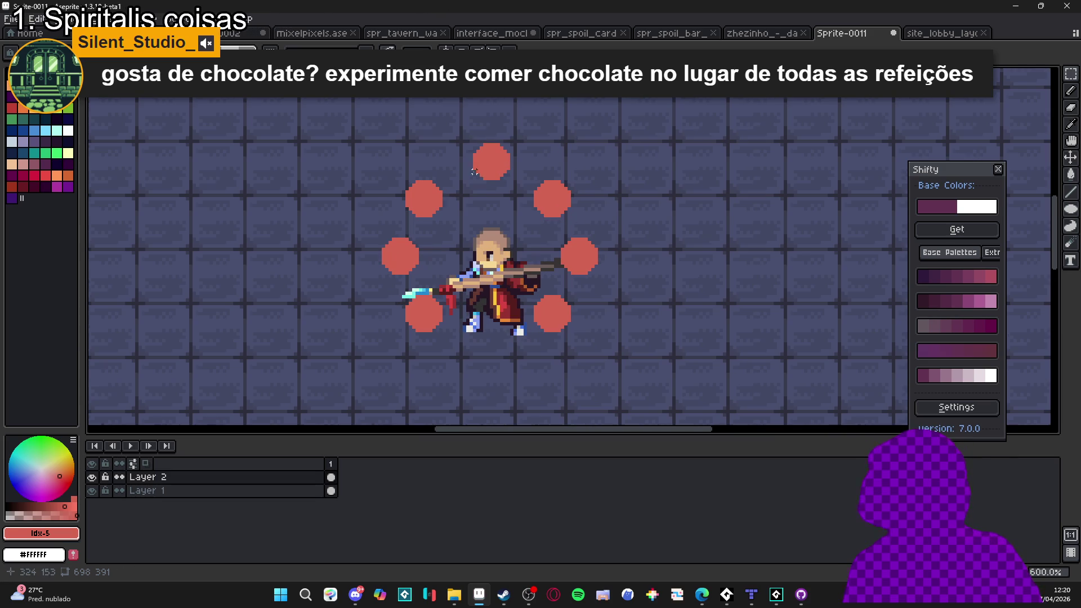
scroll(495, 180, down, 3)
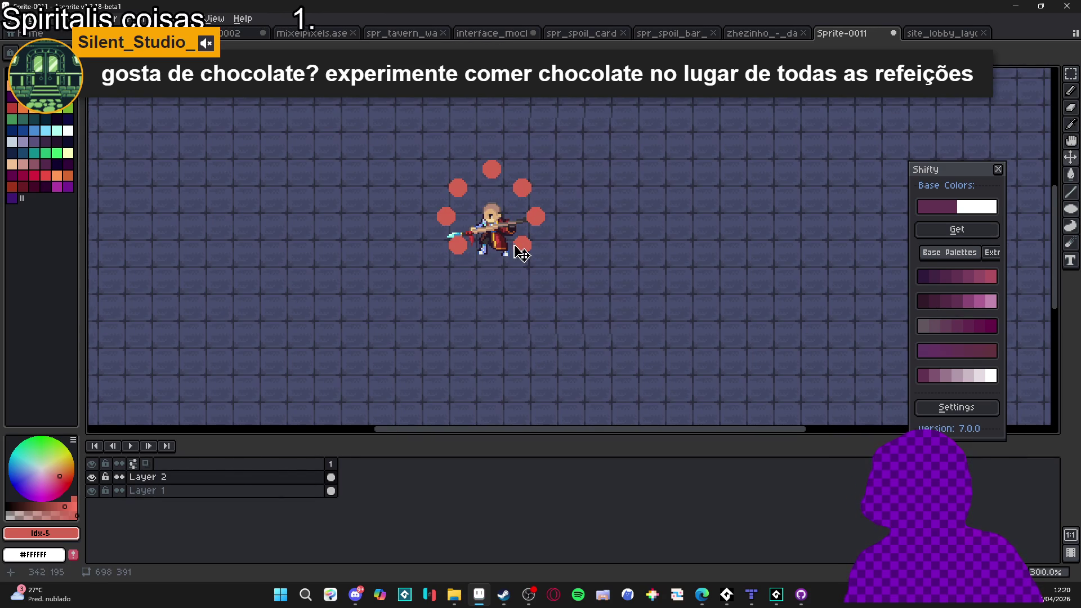
scroll(493, 191, up, 2)
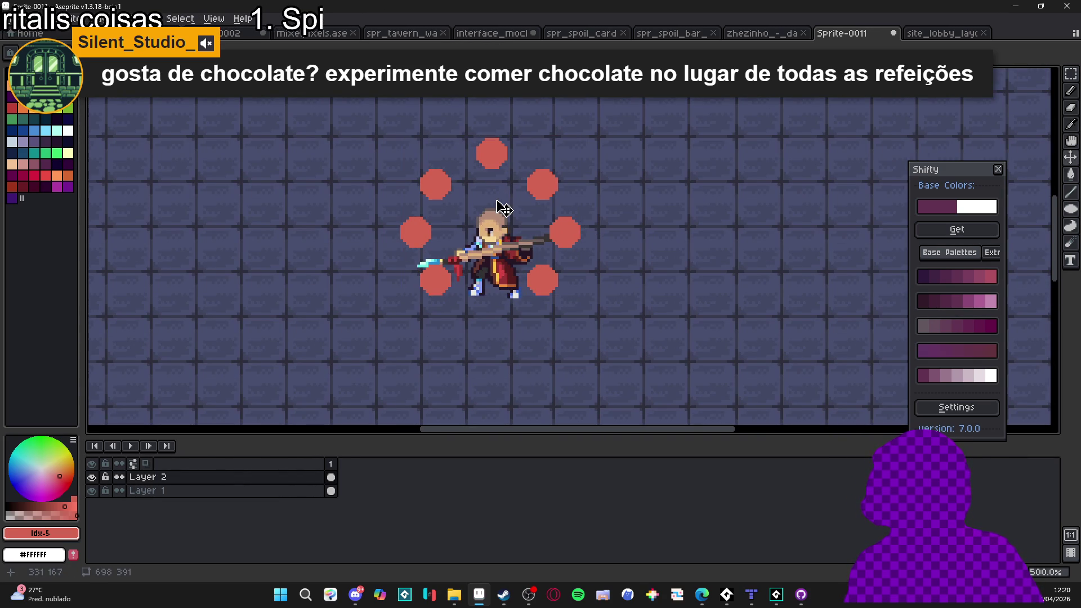
drag(466, 122, 520, 191)
key(ctrl+d)
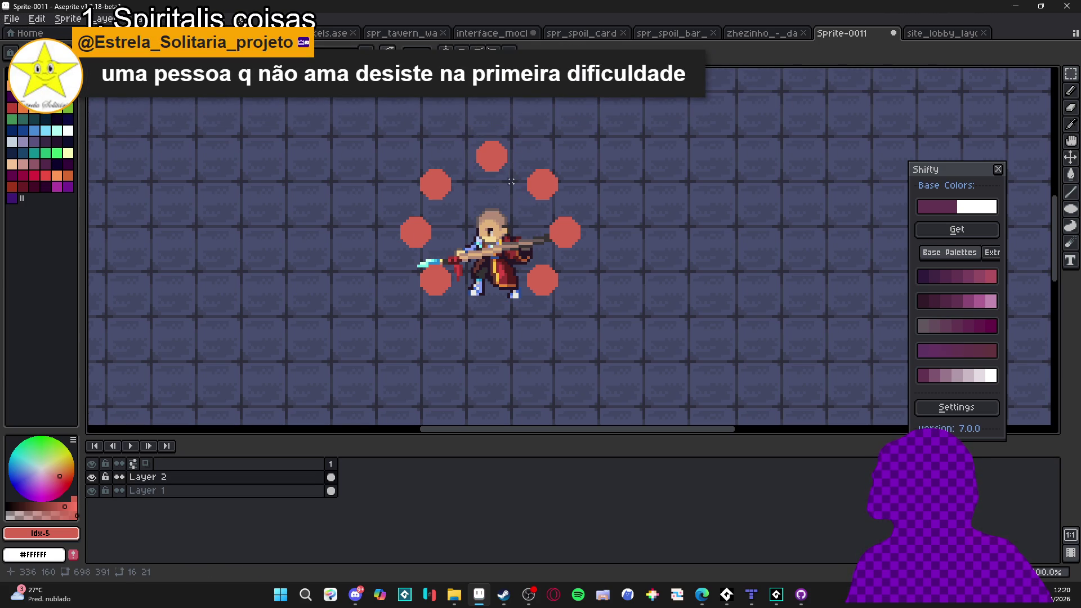
drag(463, 124, 511, 179)
key(Left)
key(ctrl+d)
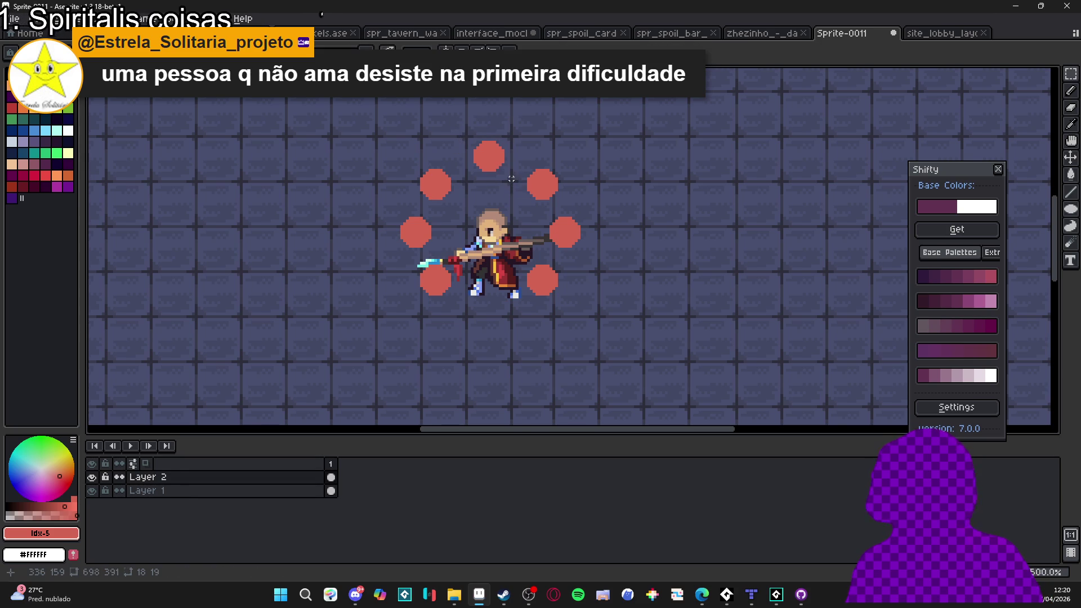
Look over the finished ring and open the Save File dialog
scroll(511, 178, down, 1)
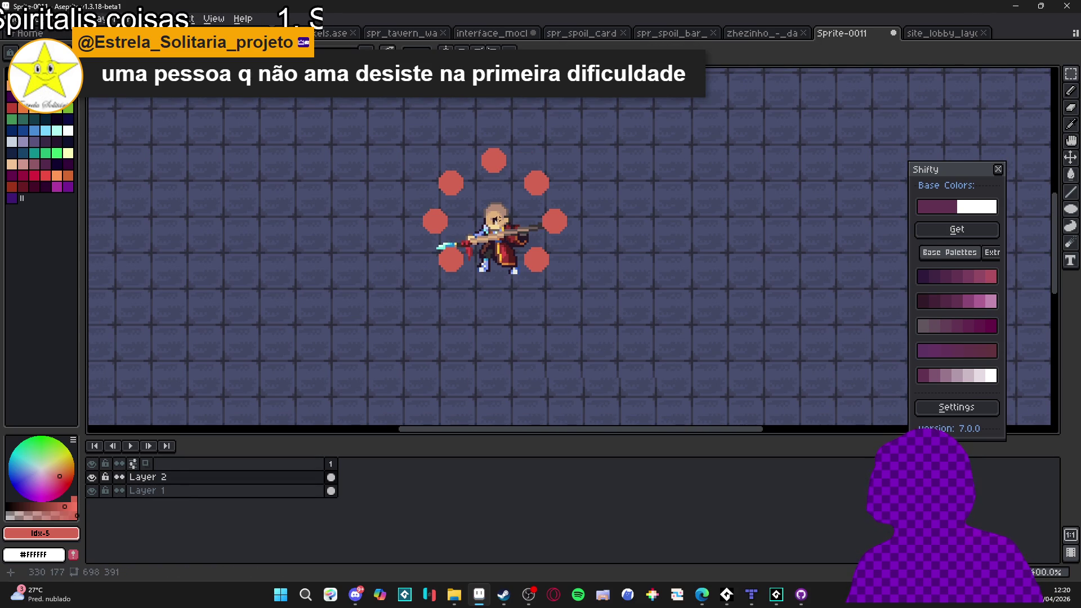
scroll(505, 251, down, 1)
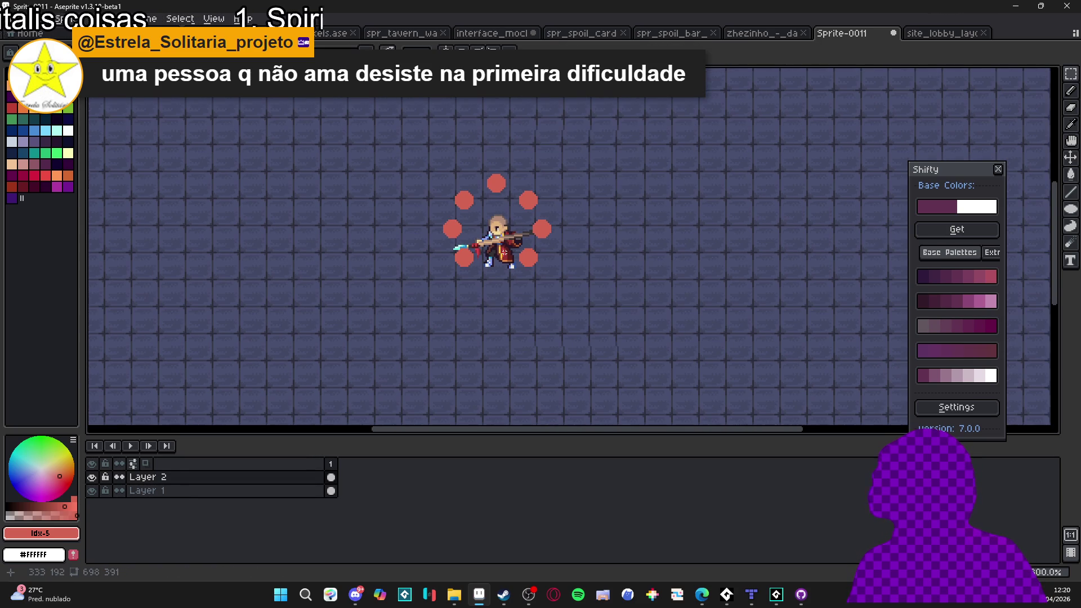
scroll(523, 258, down, 1)
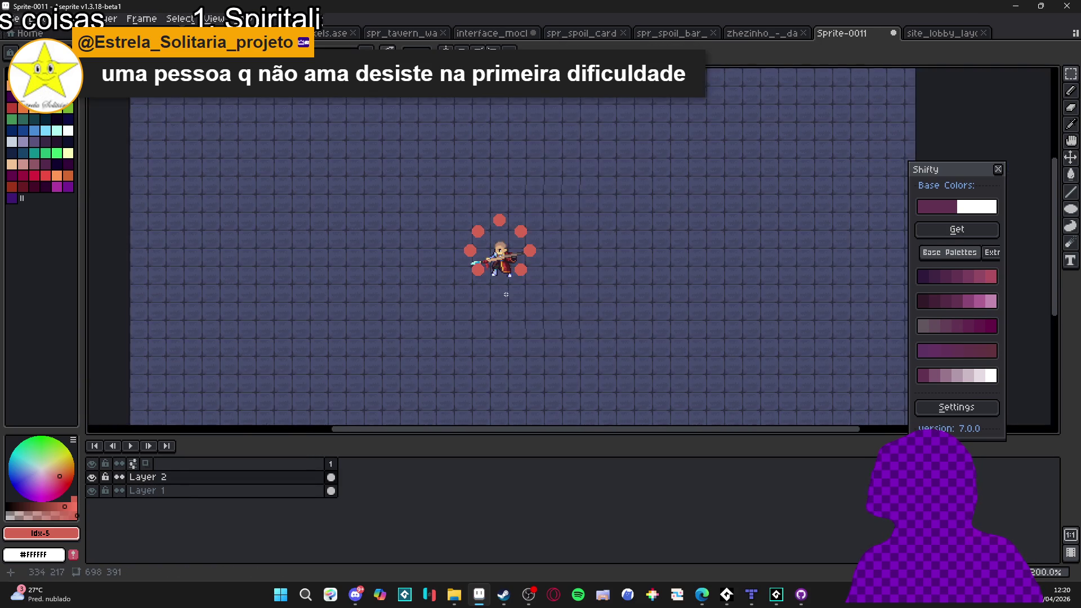
scroll(516, 351, up, 2)
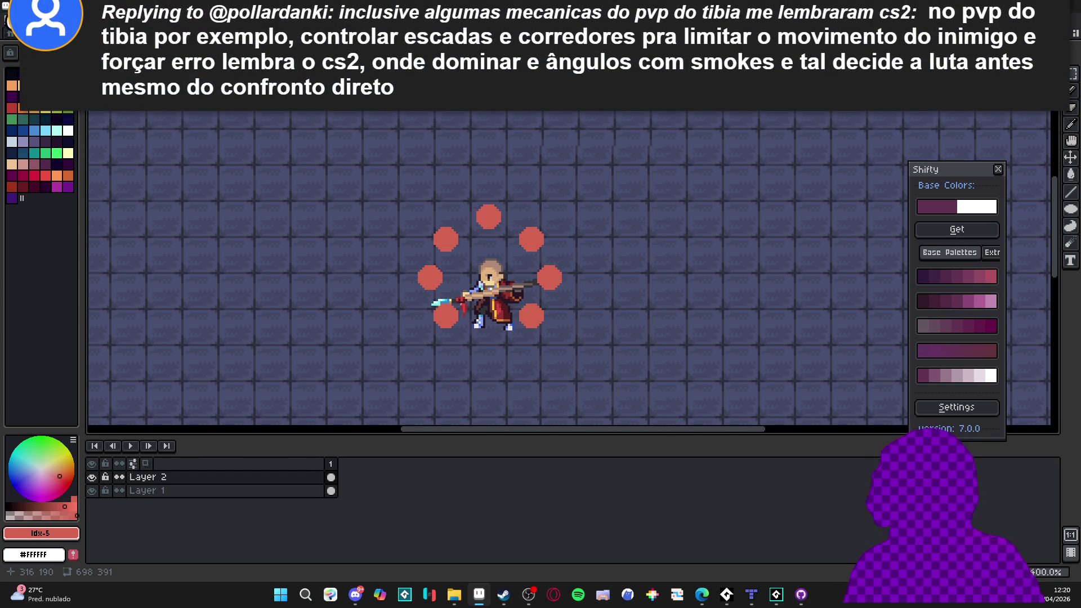
key(ctrl+s)
Navigate to the vfx > character_spells > zeh > chackra balance folder
click(777, 157)
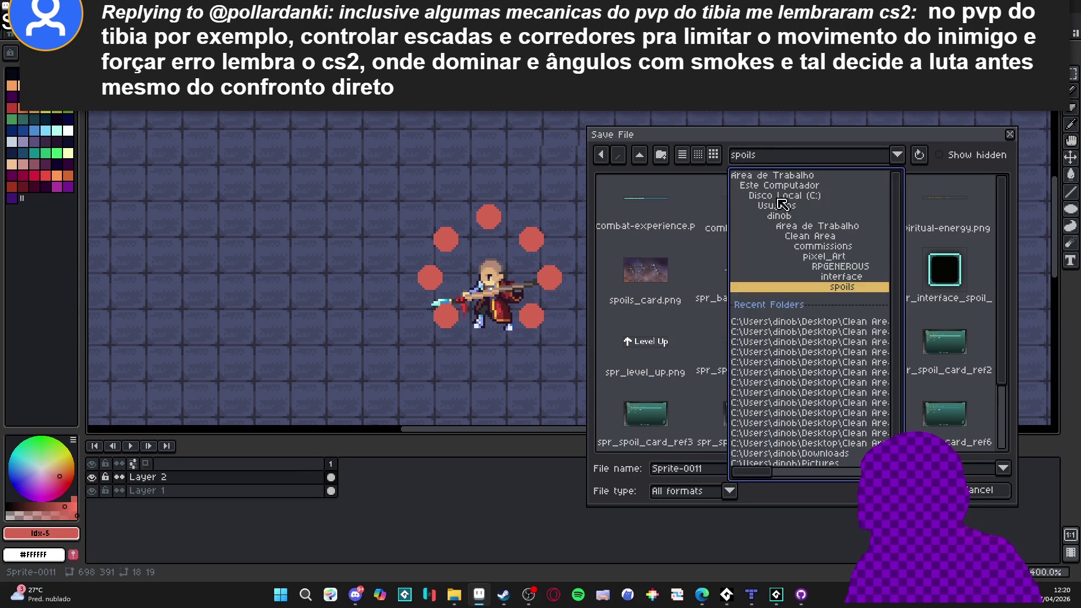
click(645, 160)
click(645, 161)
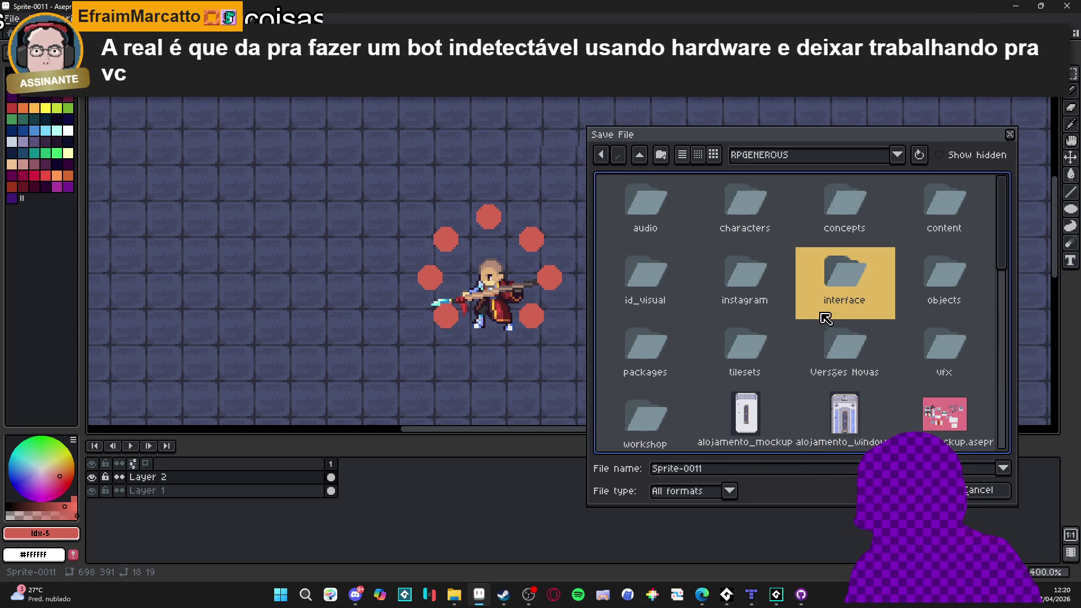
double_click(924, 356)
double_click(729, 215)
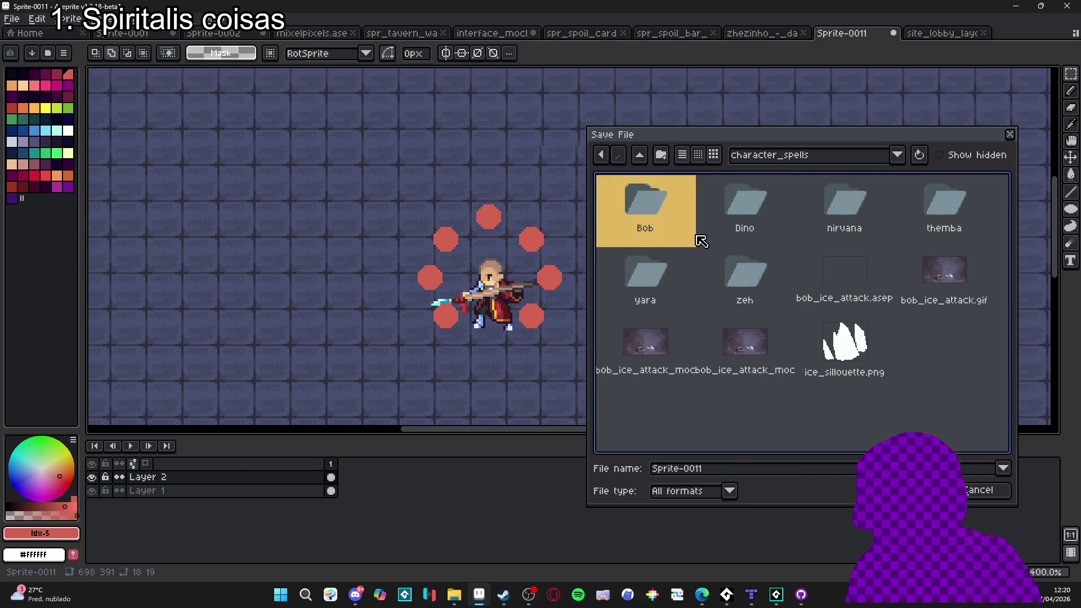
double_click(657, 283)
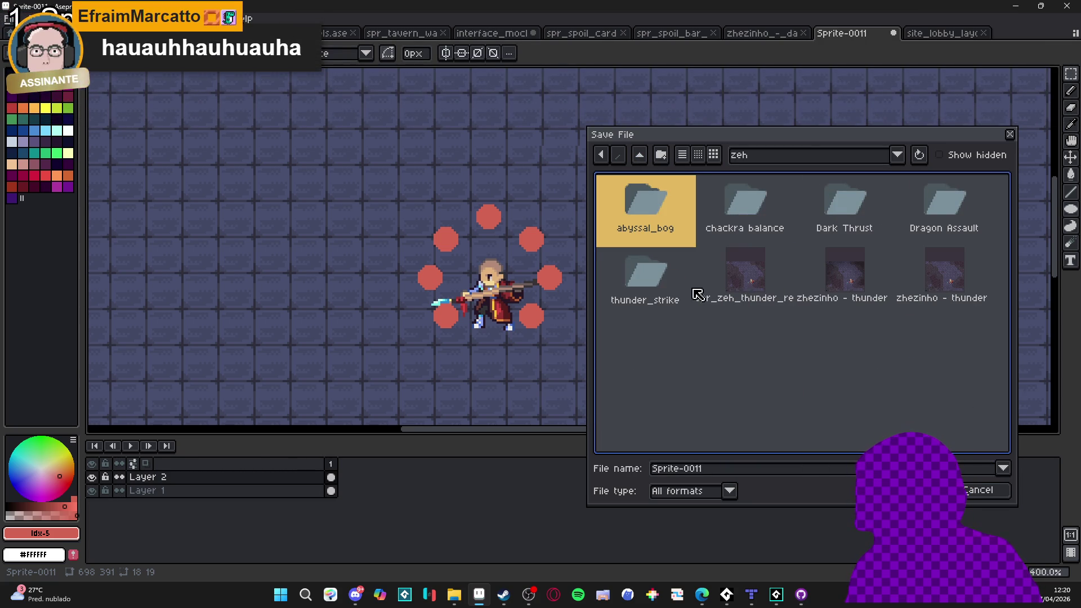
double_click(780, 211)
Name the file 'chackra ballance' and confirm the save
double_click(696, 475)
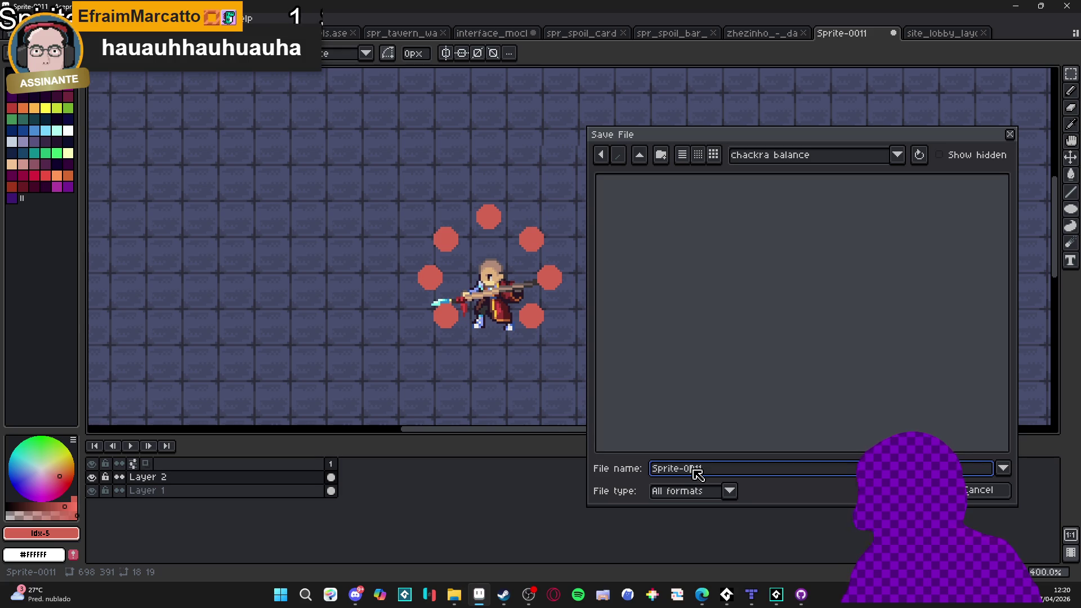
text(chac)
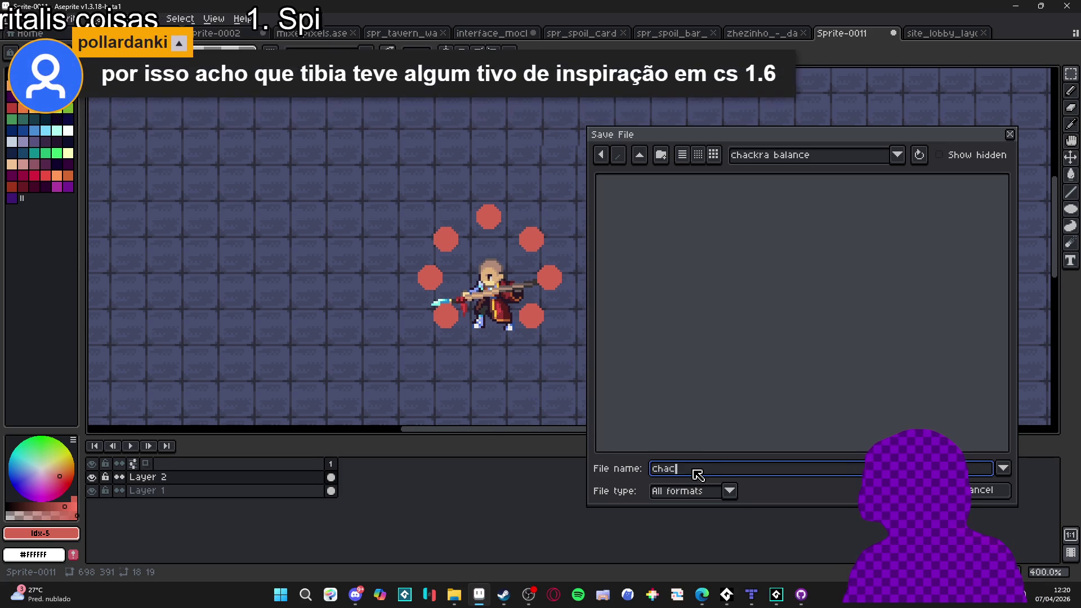
text(kra ballance)
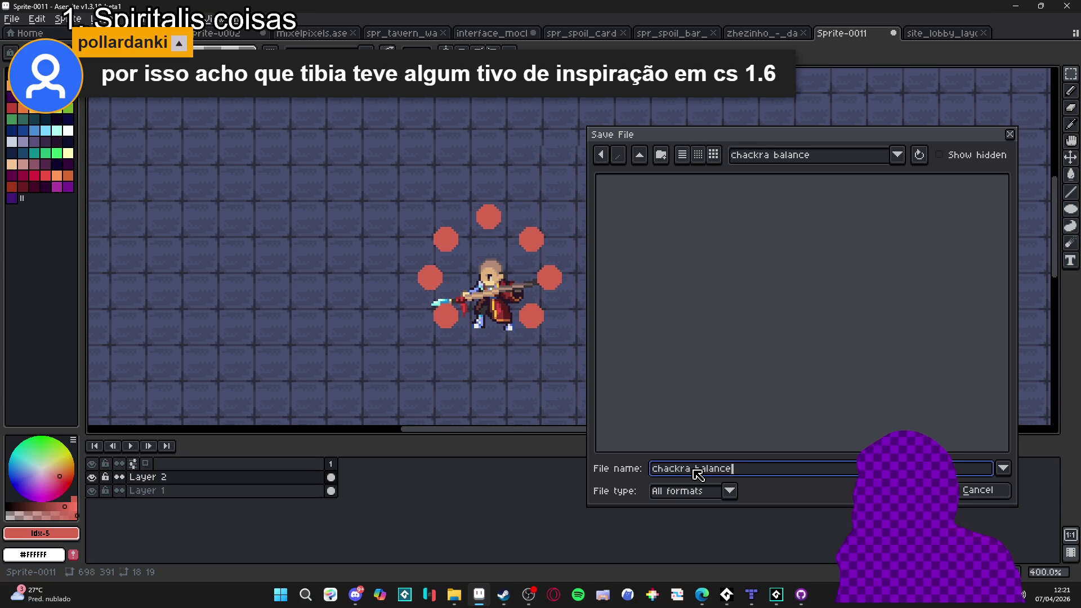
click(923, 490)
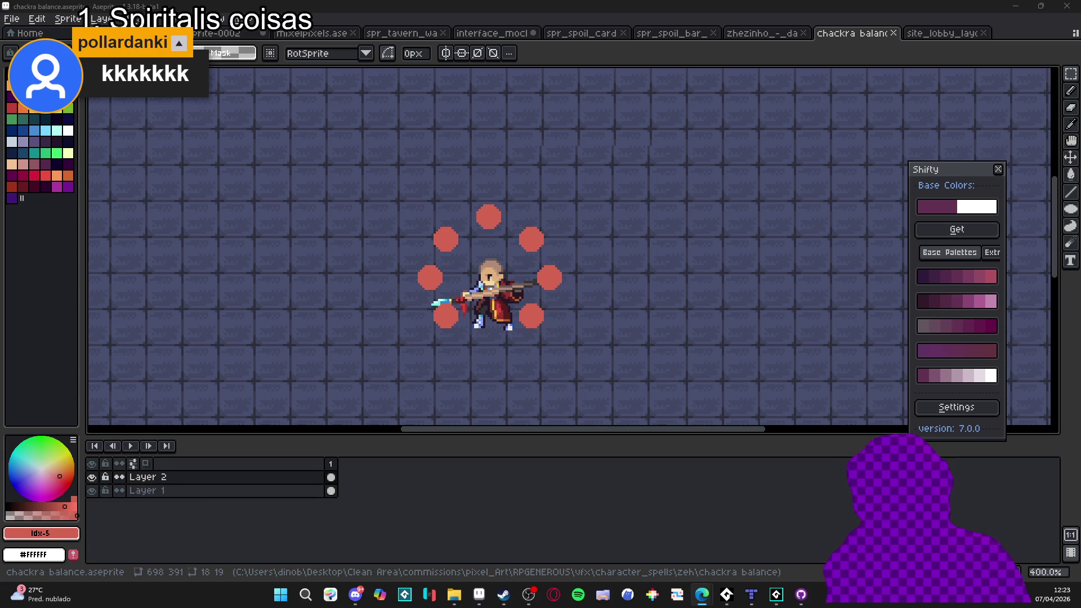
Commit the floating red circles in place on the canvas and switch away from Aseprite
click(486, 220)
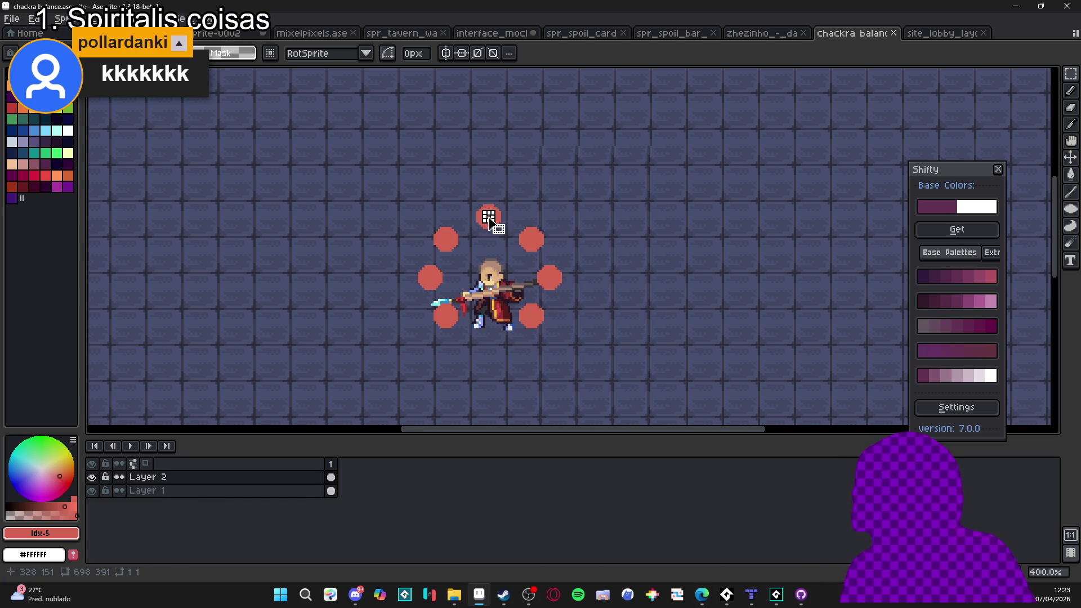
key(Return)
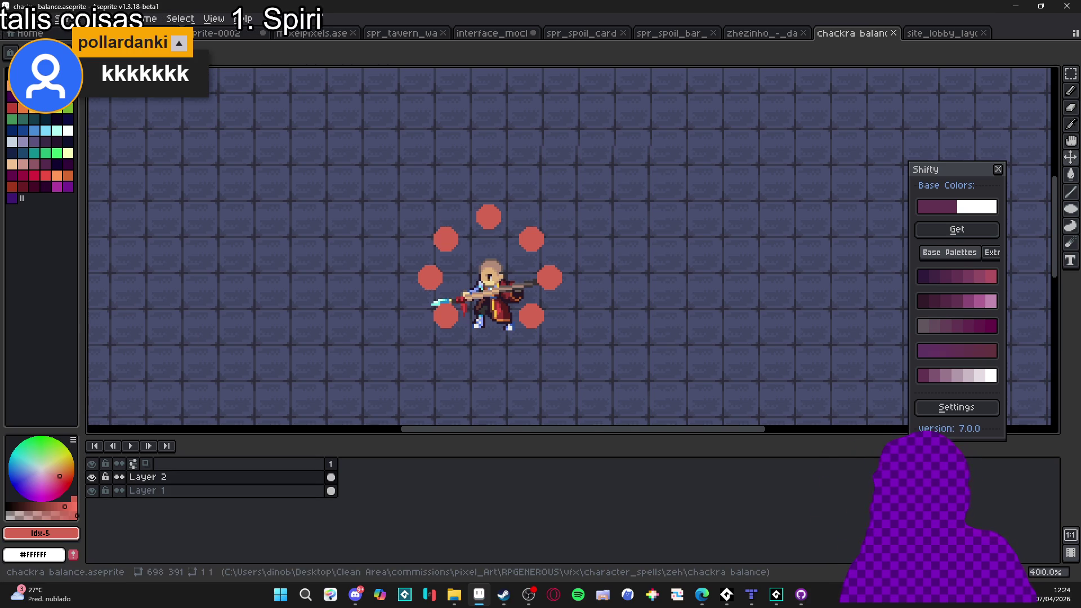
key(alt+Tab)
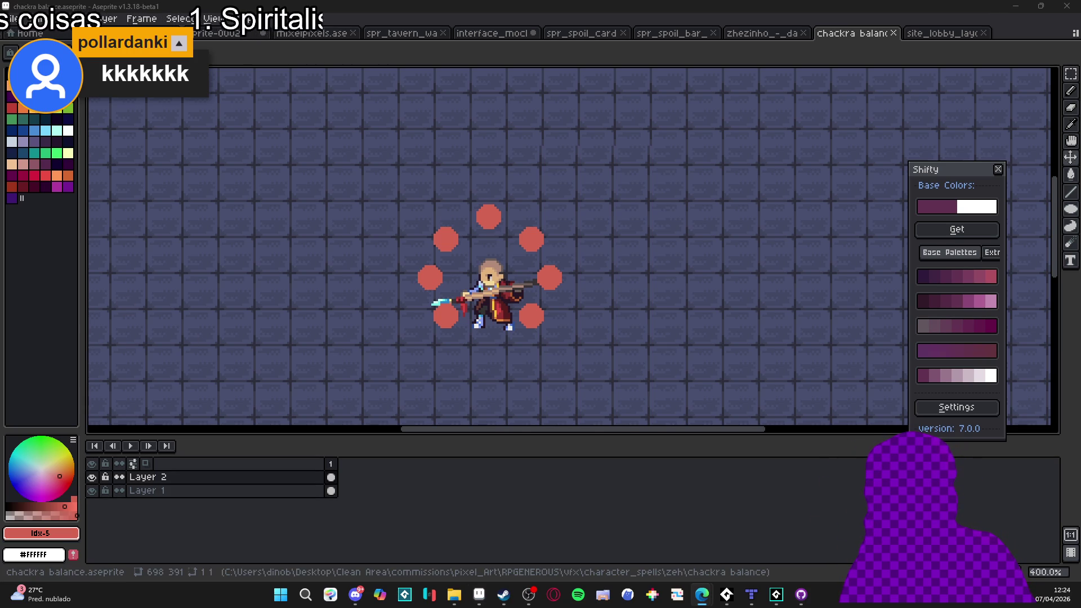